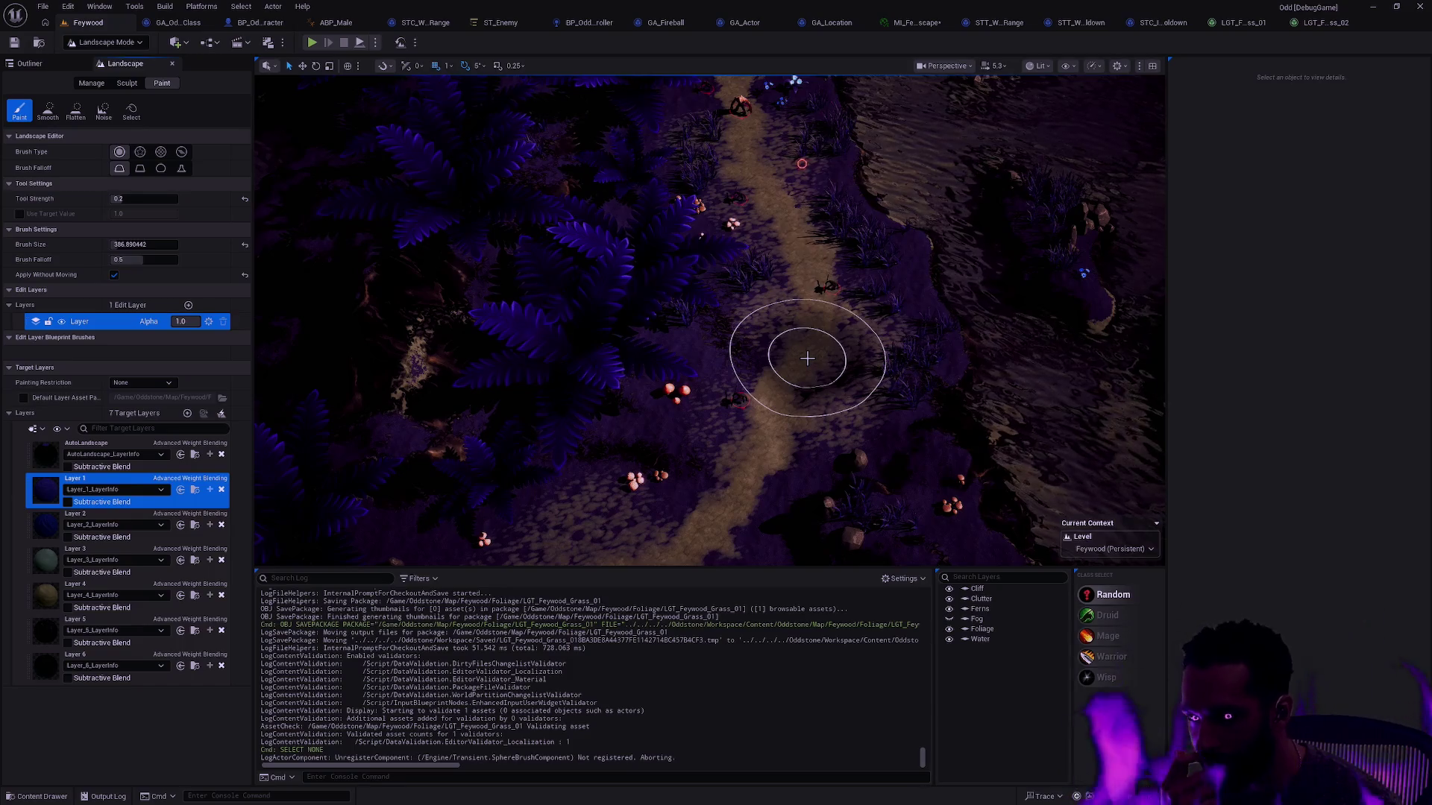
Step: Fly over the Feywood dirt path, then undo the last landscape paint stroke
scroll(807, 358, down, 2)
scroll(706, 505, up, 5)
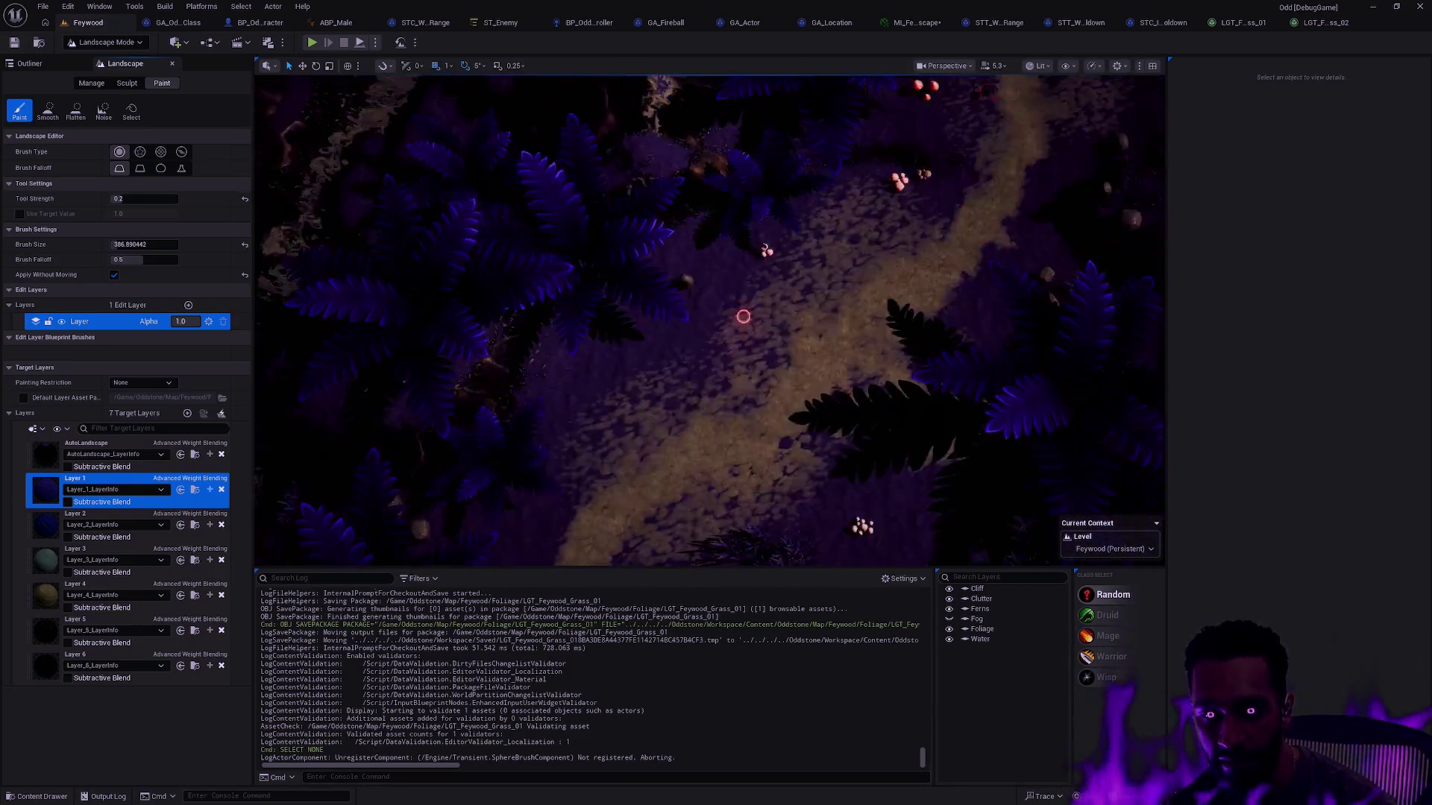
scroll(743, 316, down, 5)
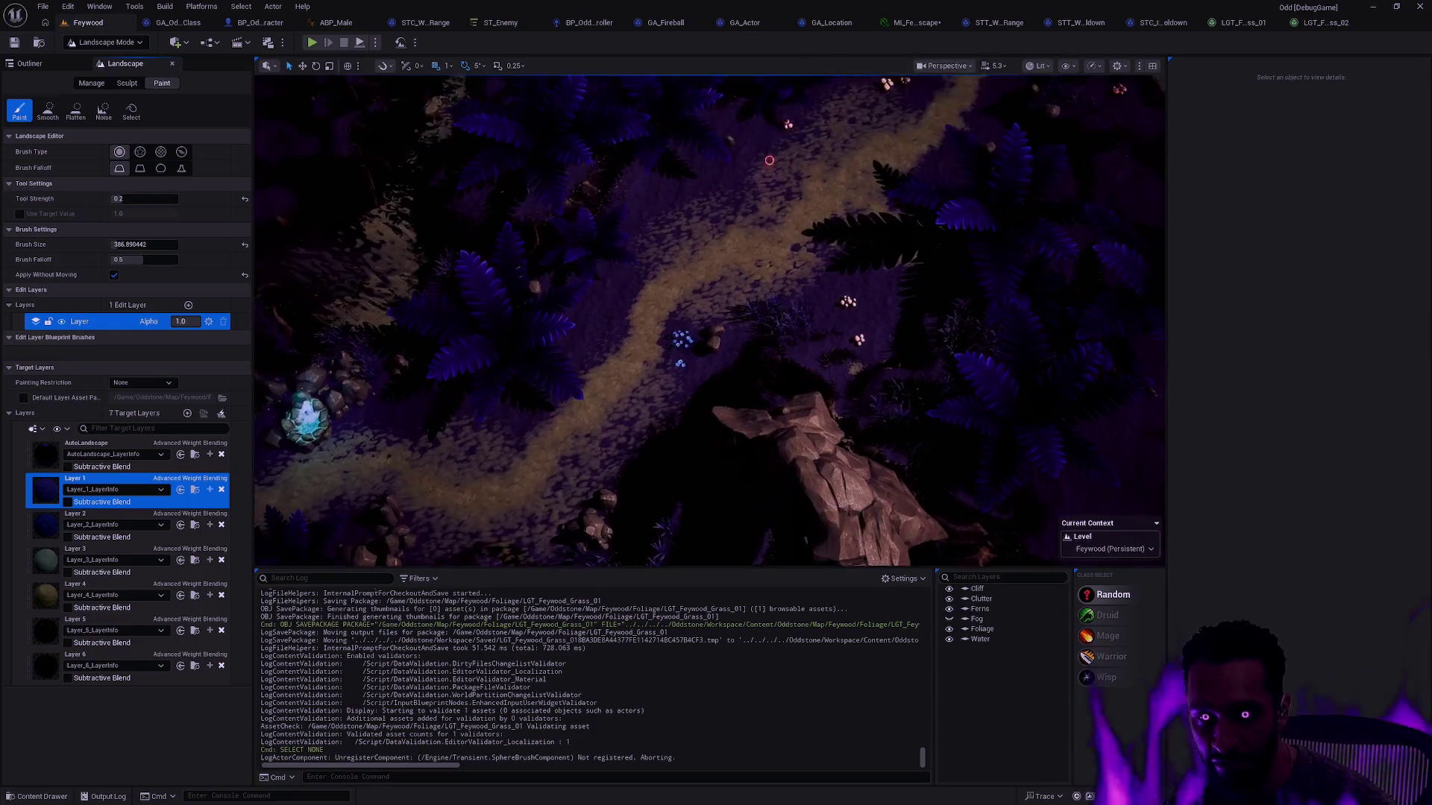
scroll(837, 253, up, 3)
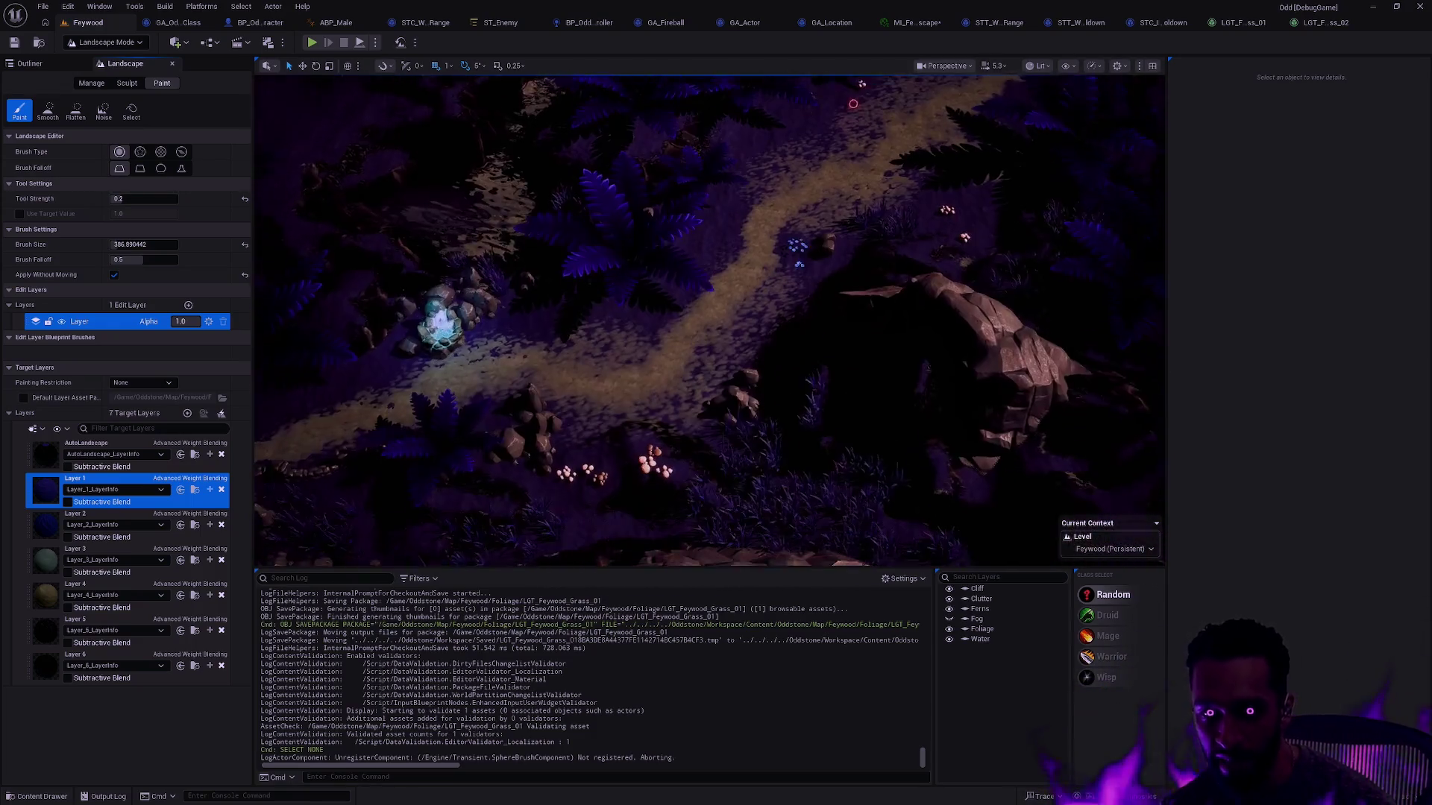
scroll(803, 413, down, 2)
scroll(803, 413, up, 4)
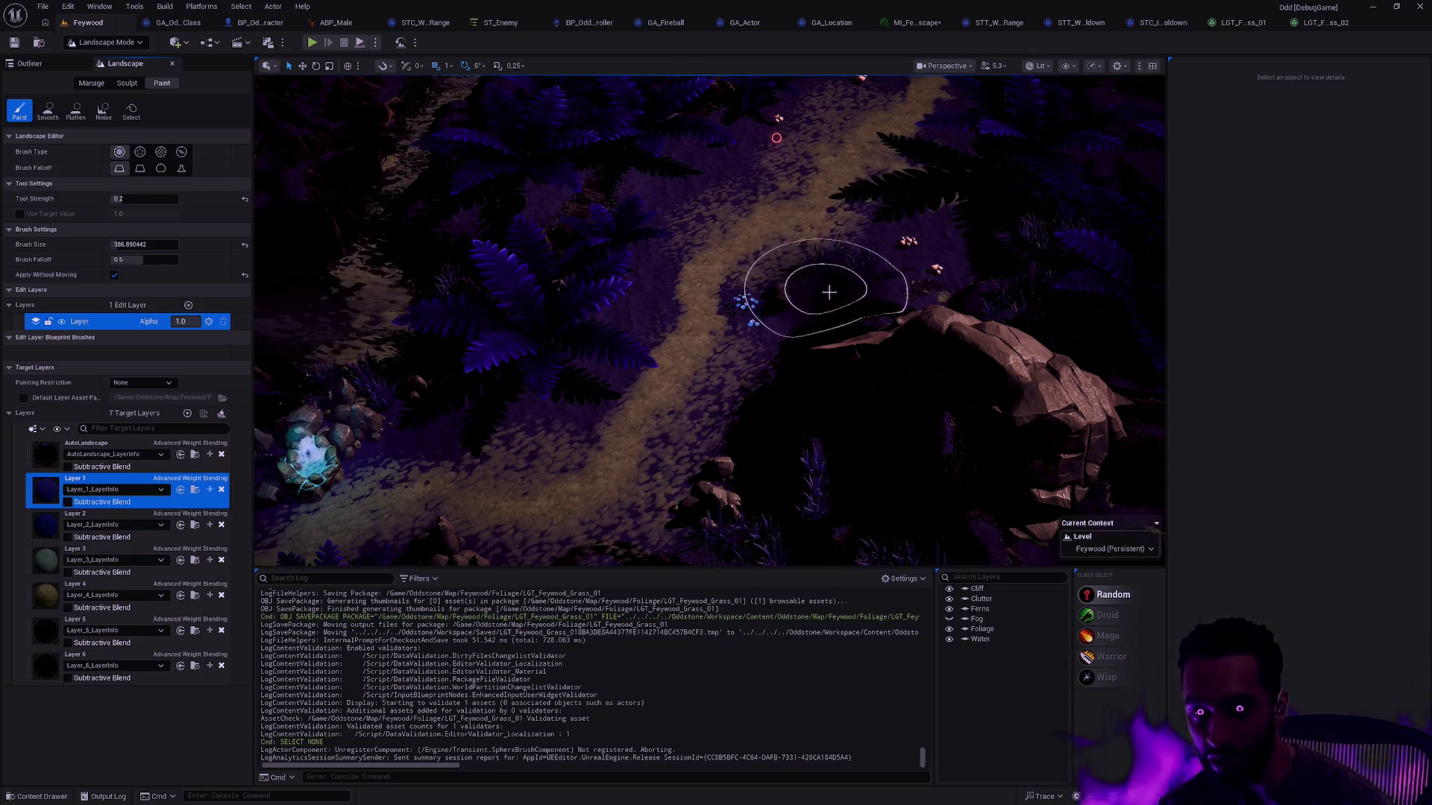
key(w)
key(s)
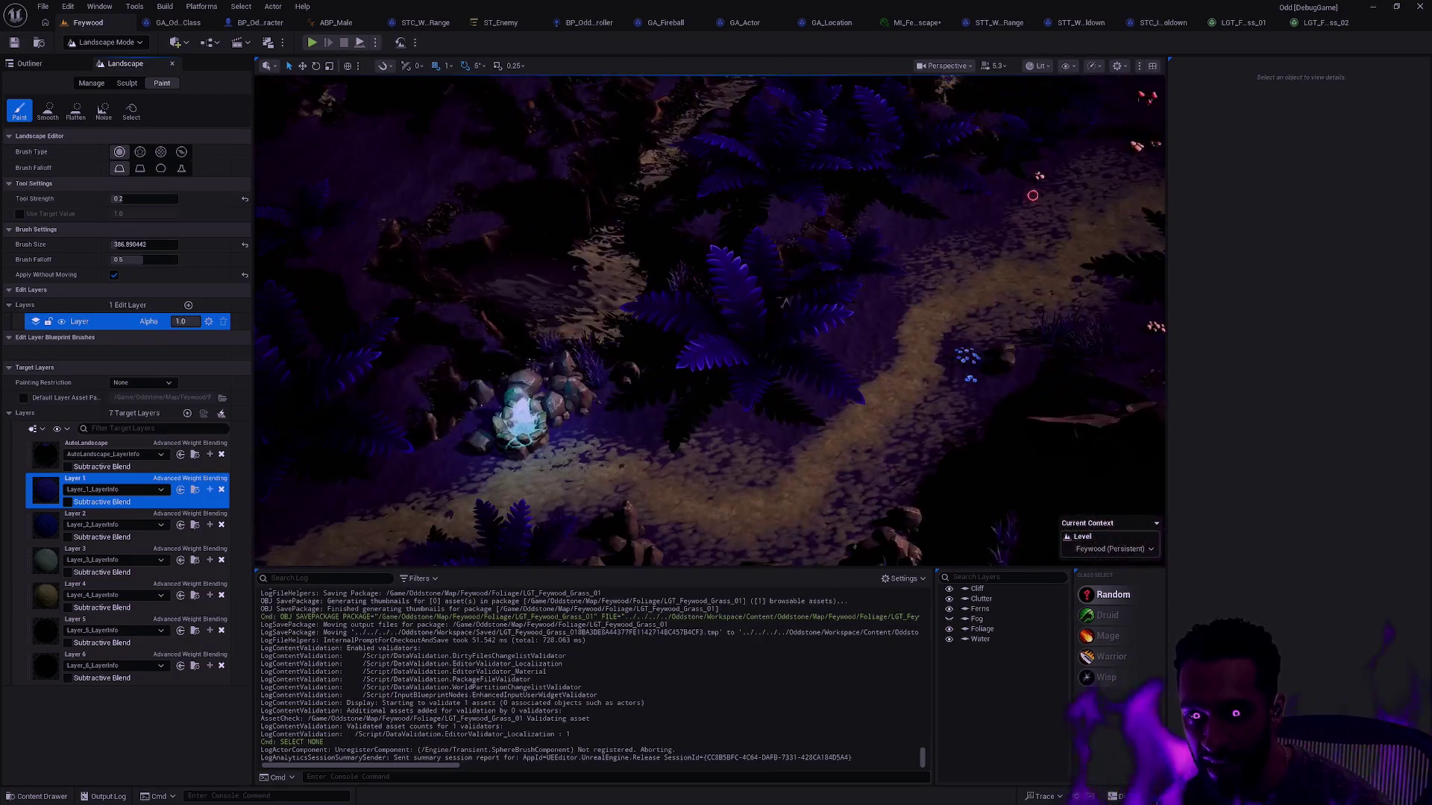
key(d)
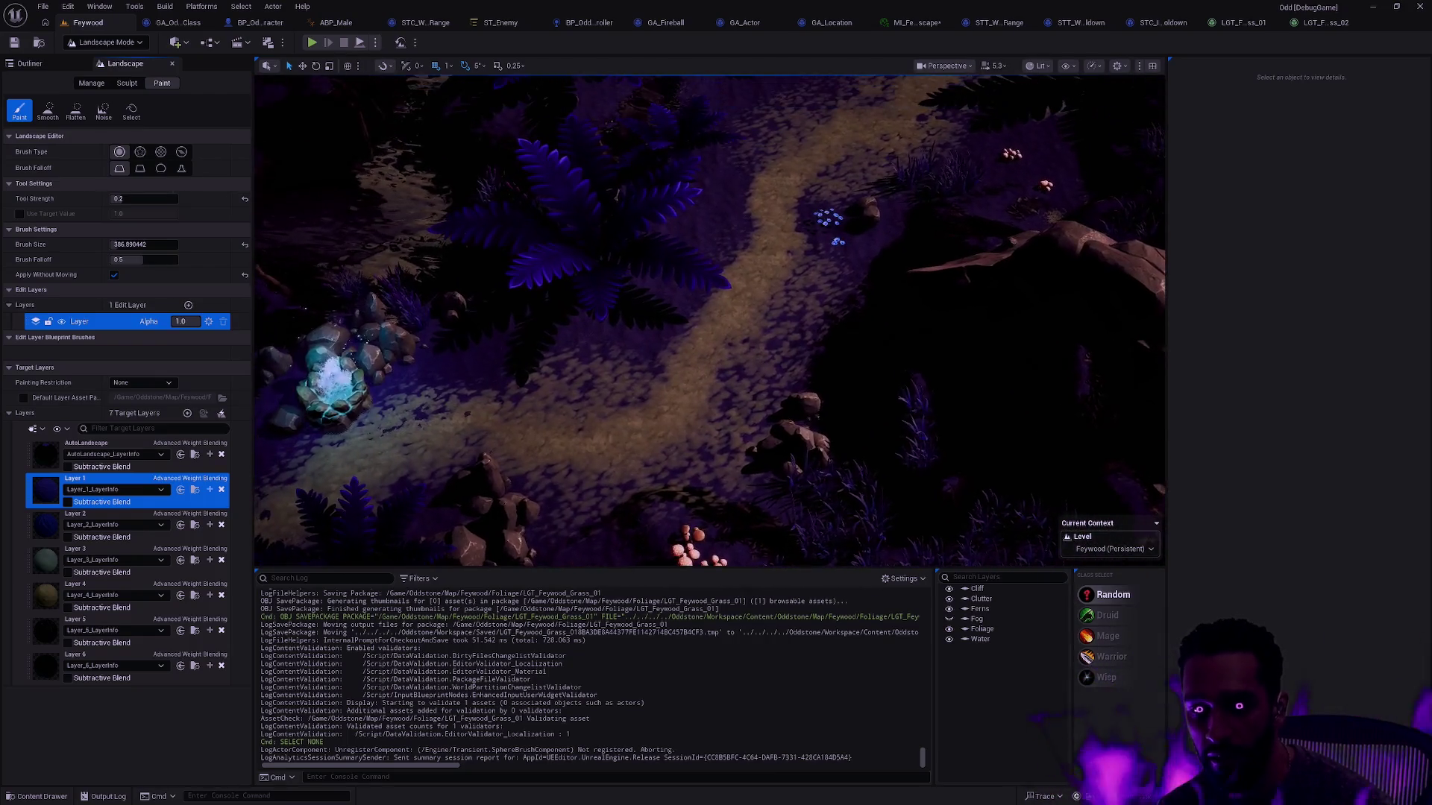
key(d)
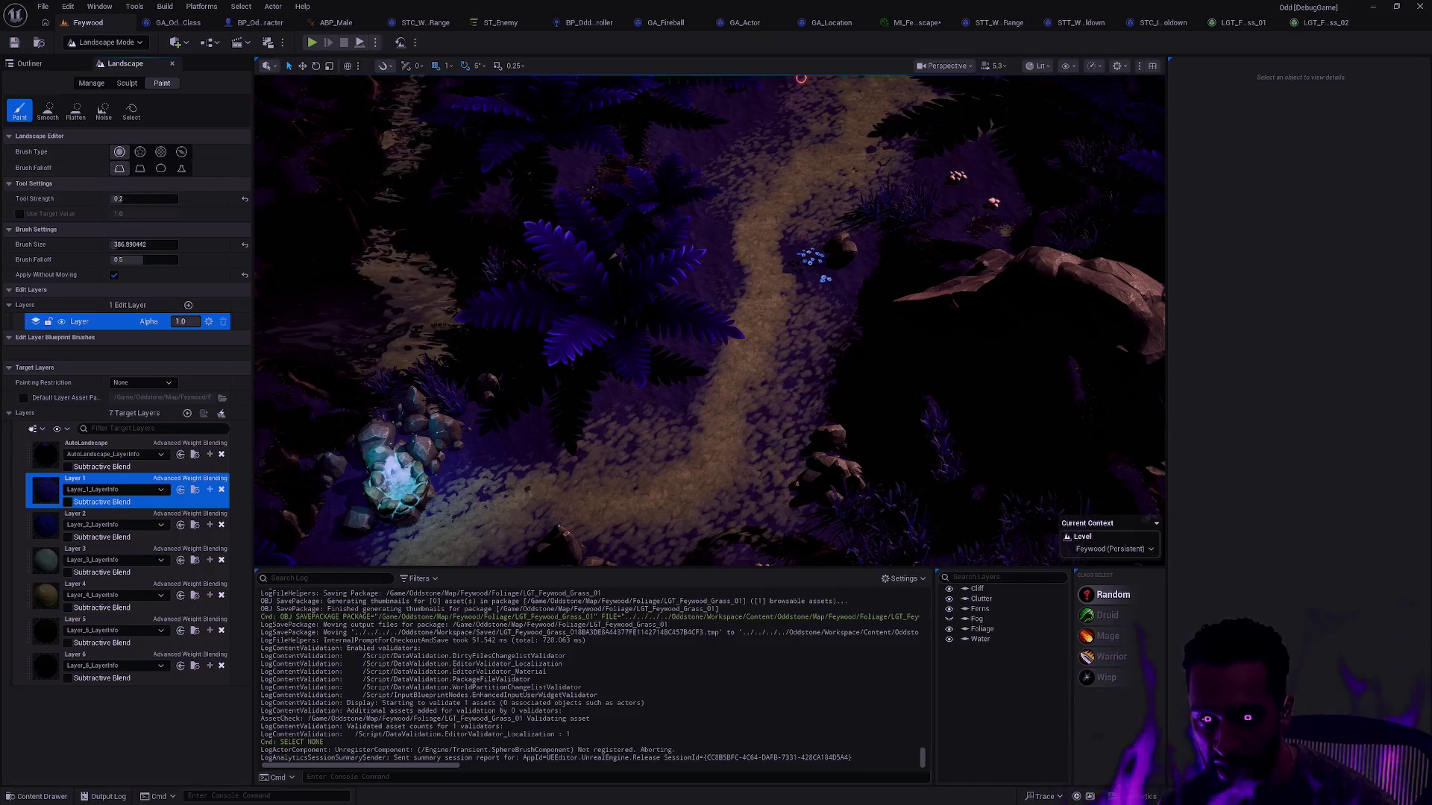
key(a)
key(w)
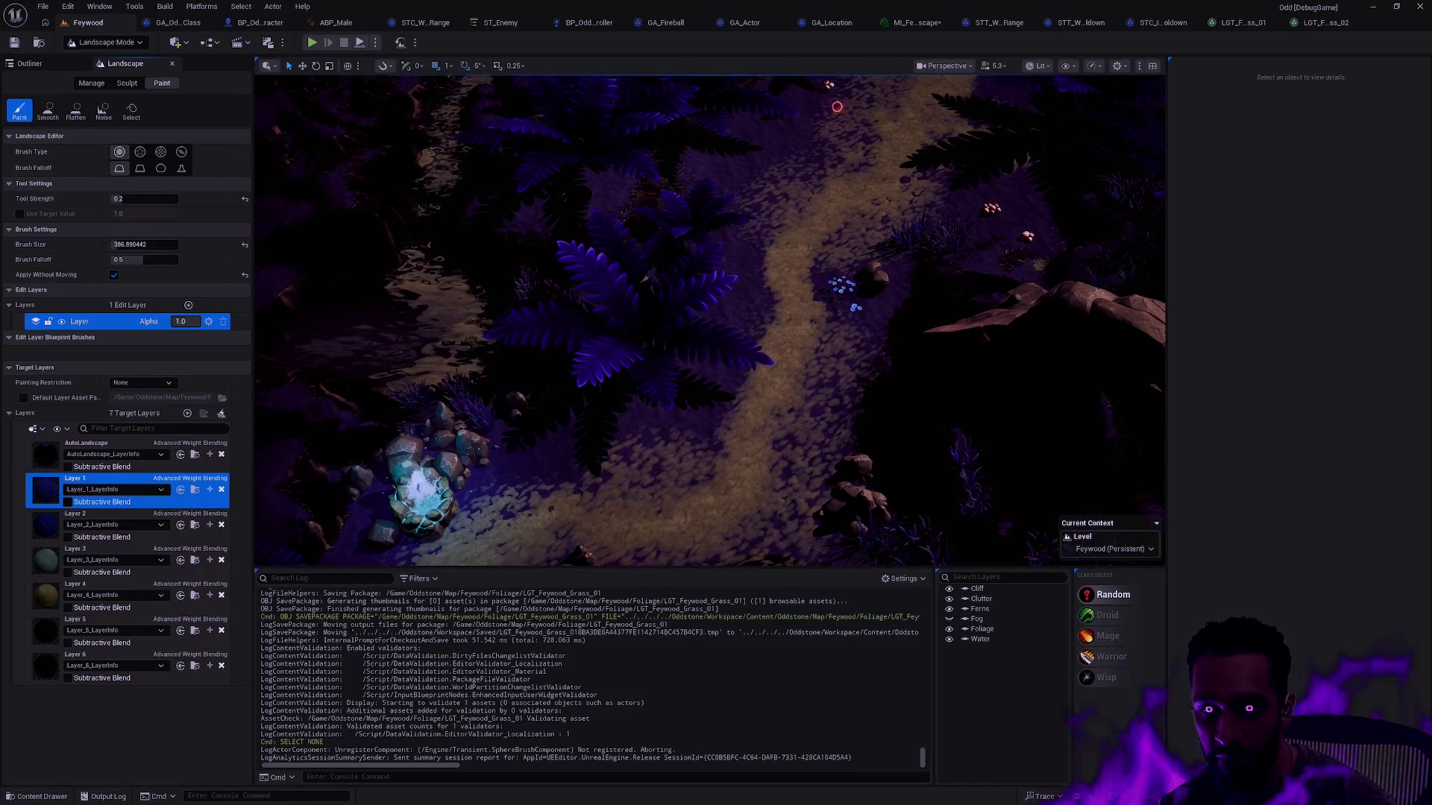
key(d)
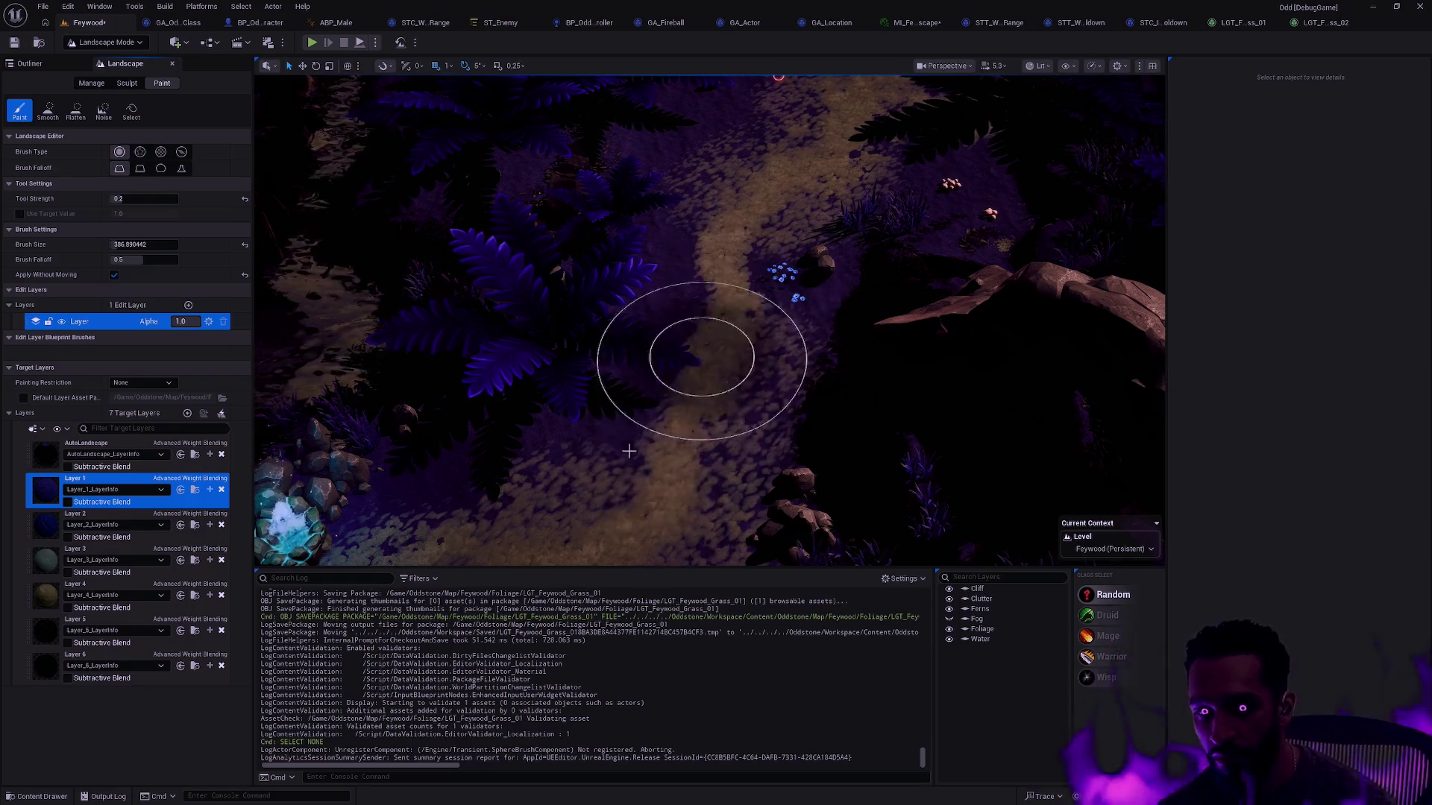
key(ctrl+z)
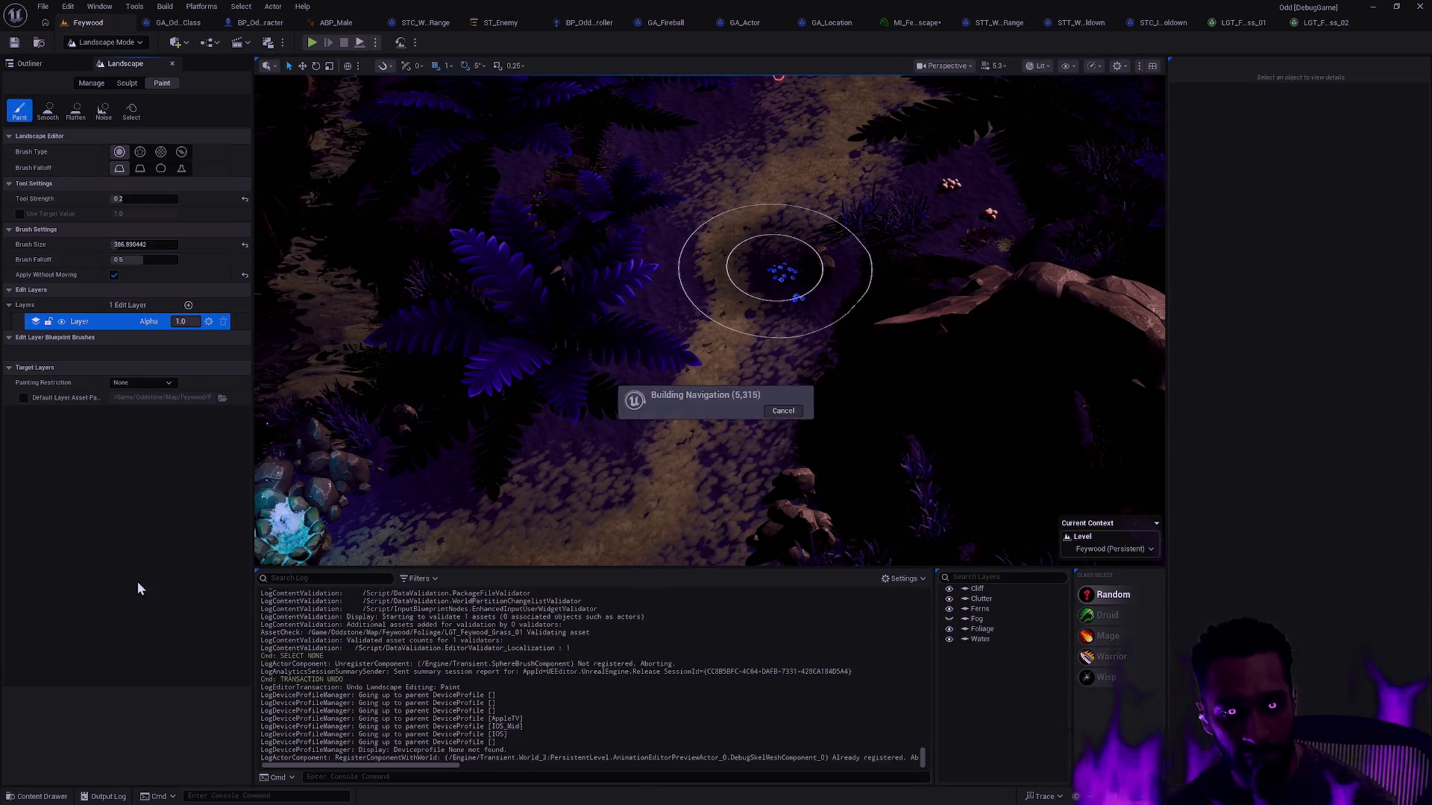
Step: Undo another paint stroke on the path and make Layer 3 the paint target layer
click(131, 589)
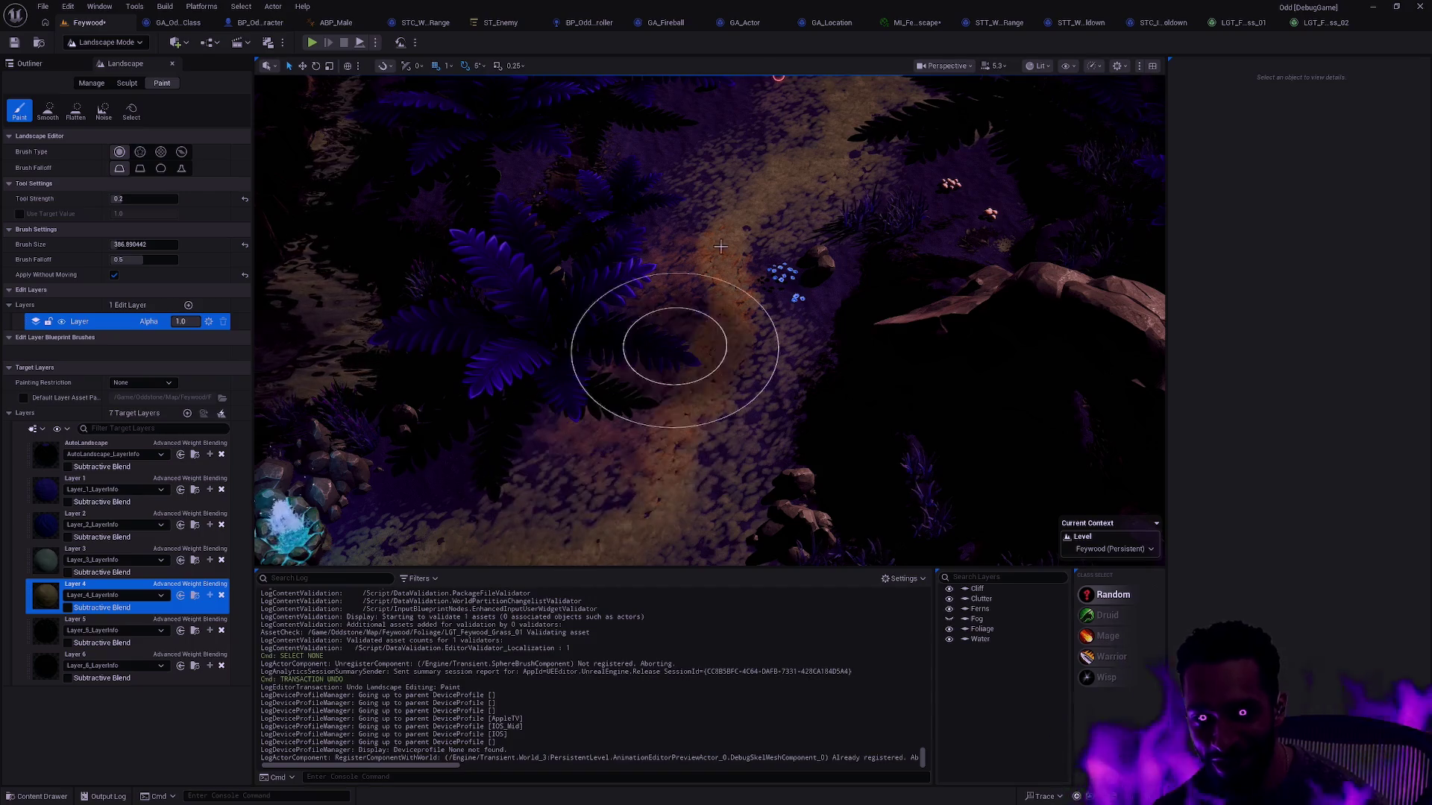
key(ctrl+z)
click(100, 553)
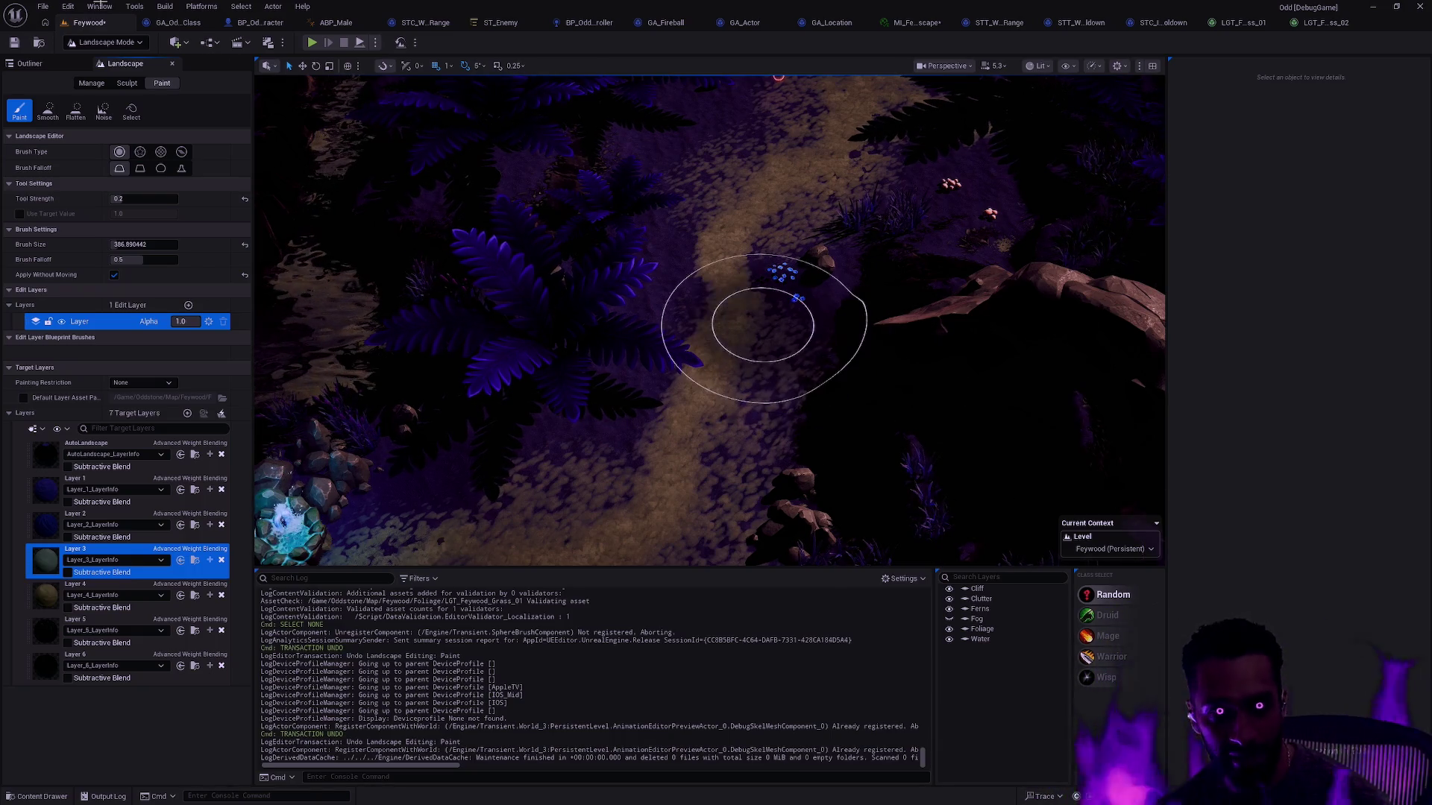
click(69, 8)
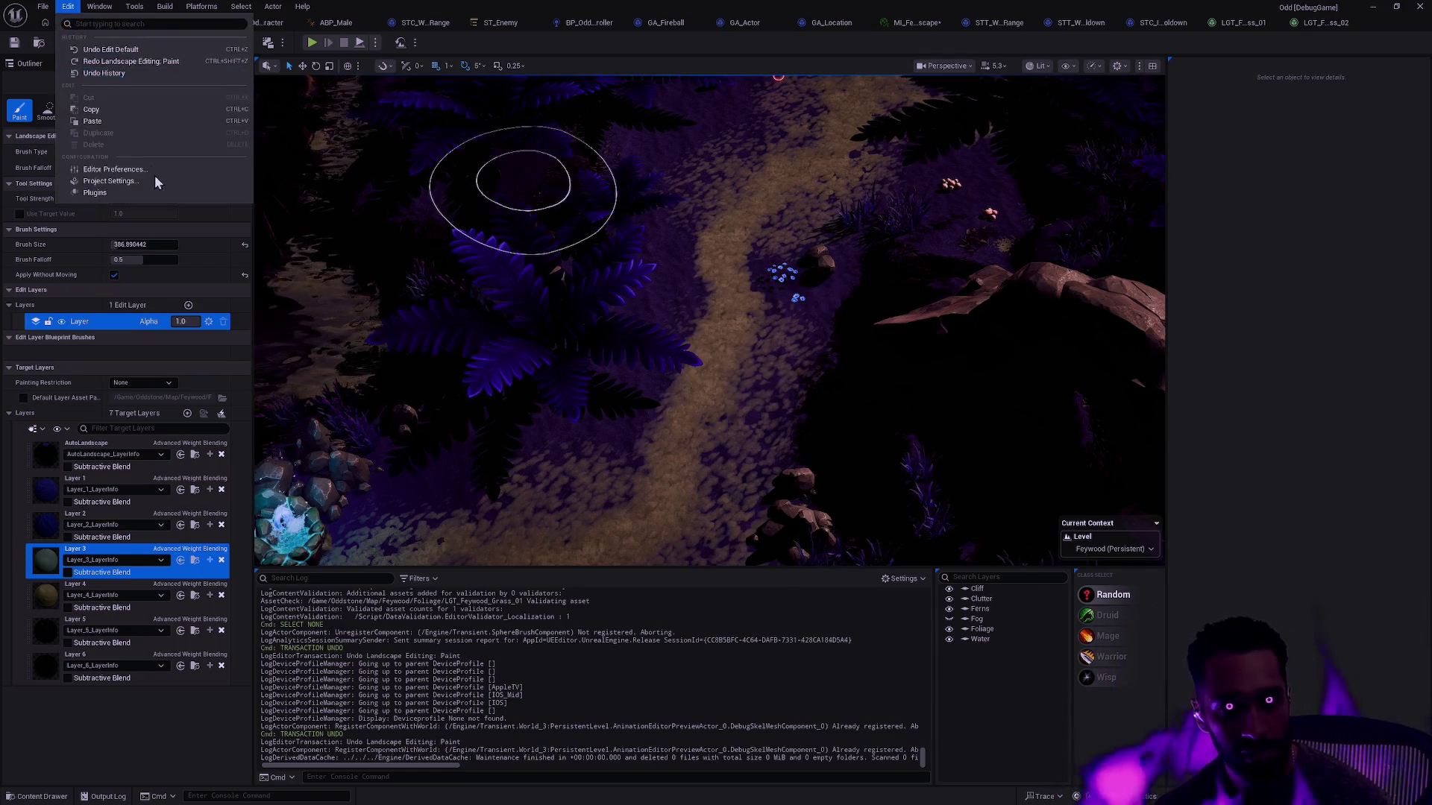
Step: Turn off Update Navigation Automatically in Editor Preferences and return to the Feywood level
click(122, 168)
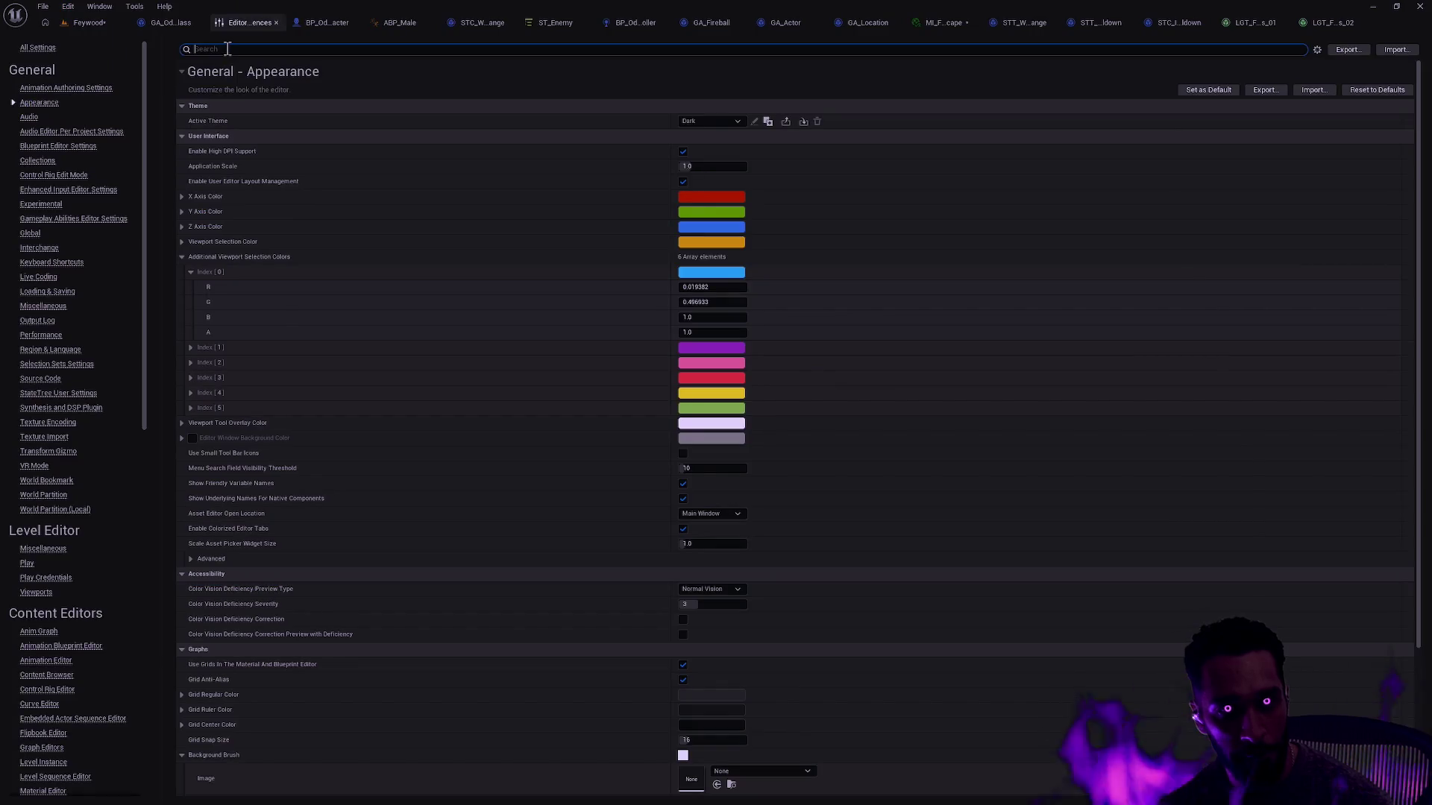
text(auto v)
key(BackSpace)
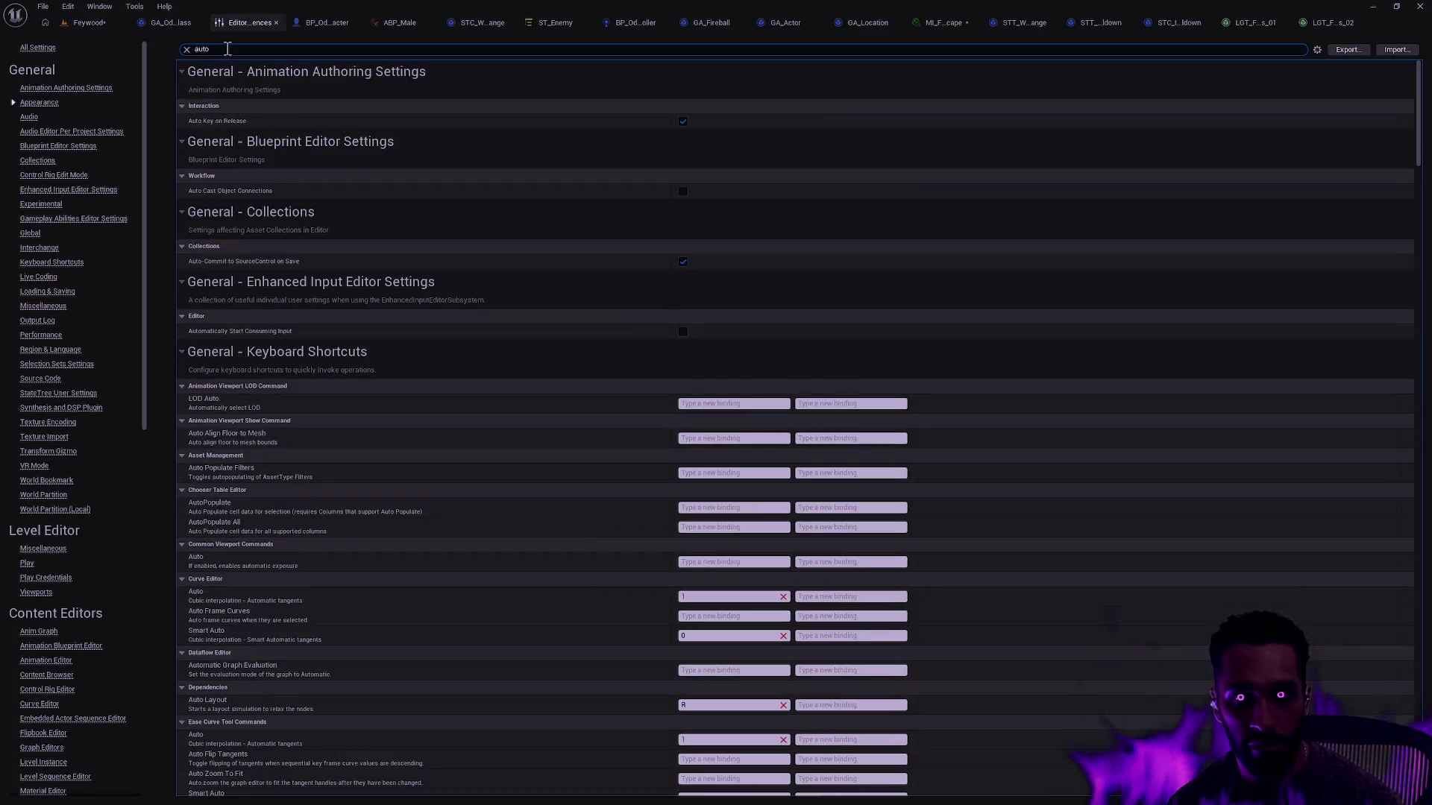
key(ctrl+a)
text(navigatrion)
key(ctrl+a)
text(navigation)
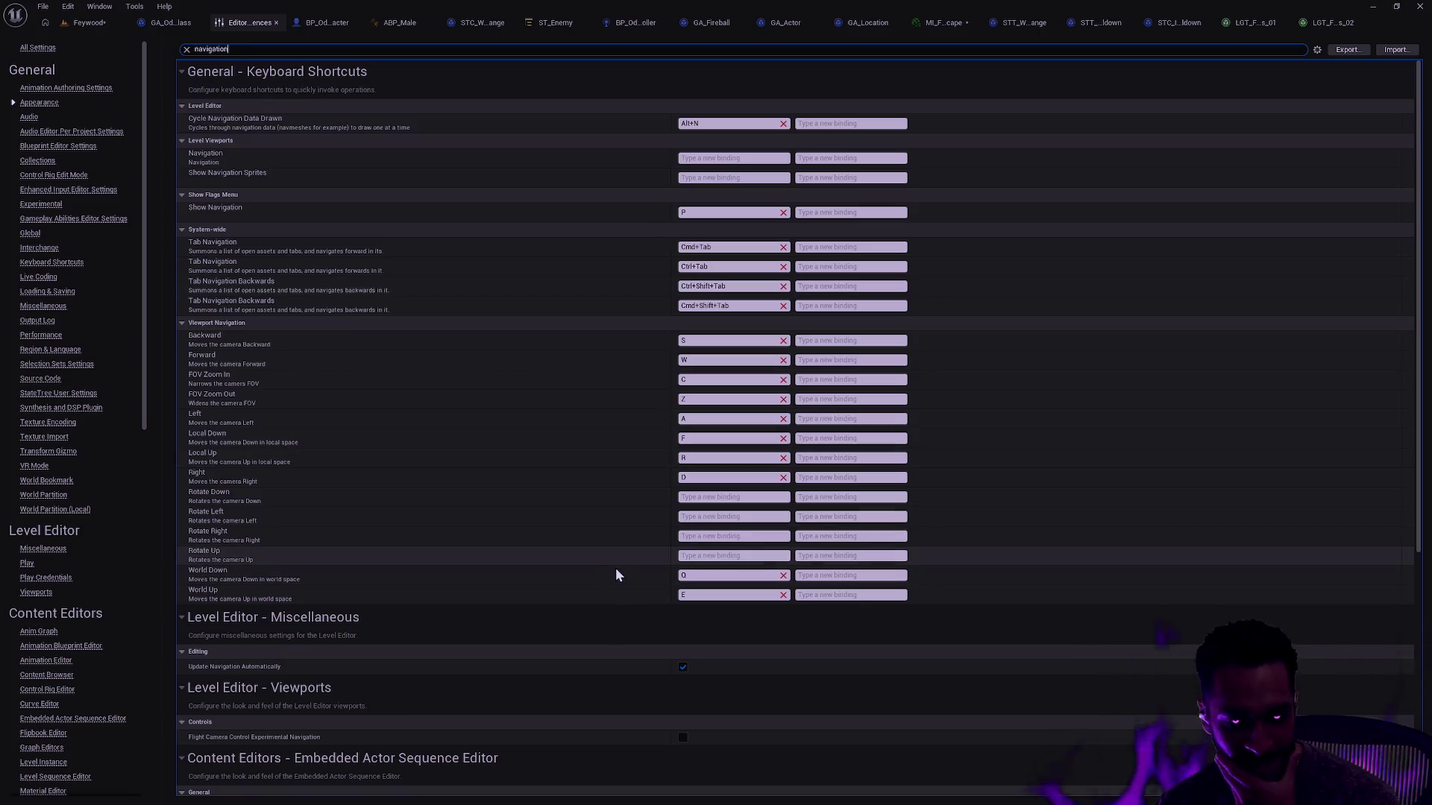
click(683, 668)
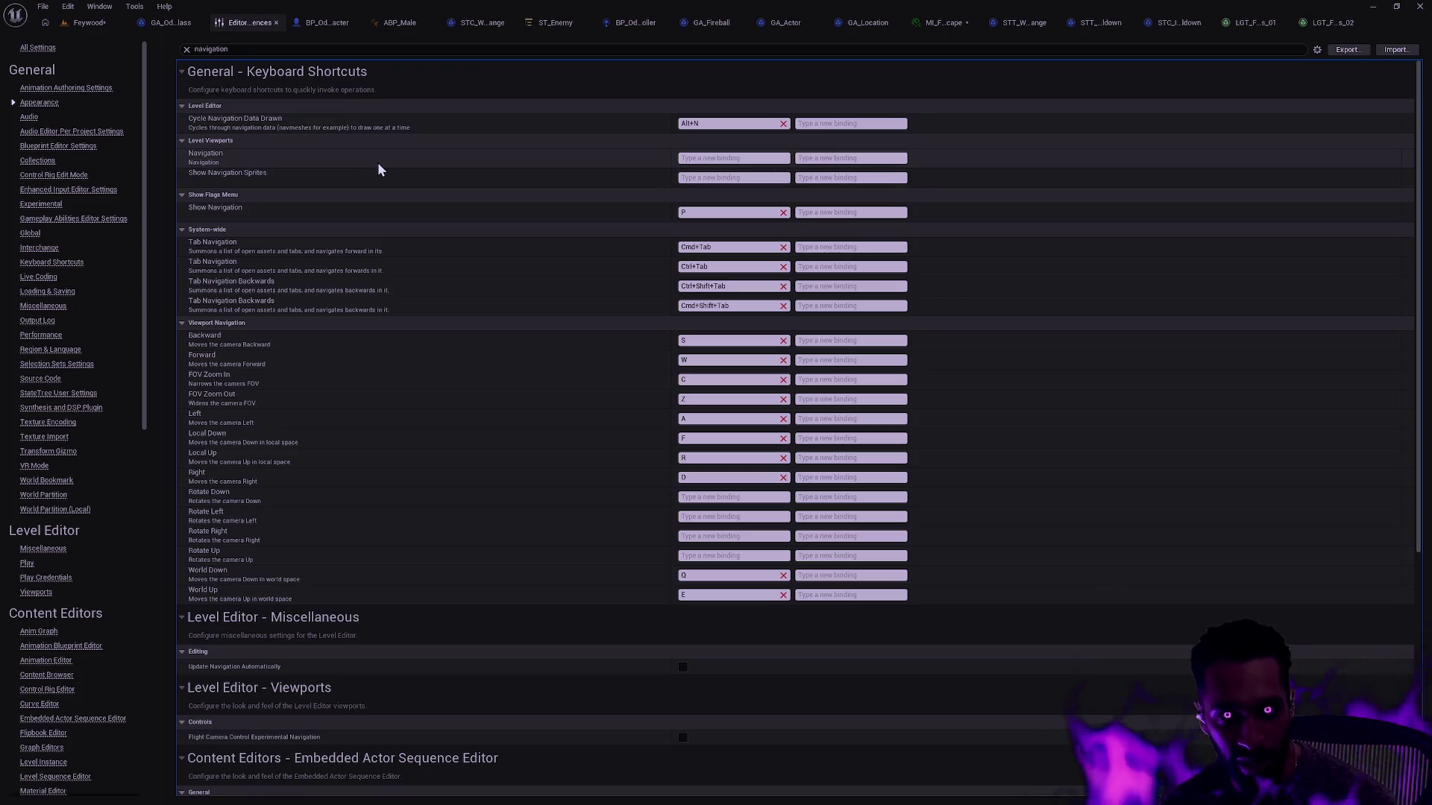
click(88, 22)
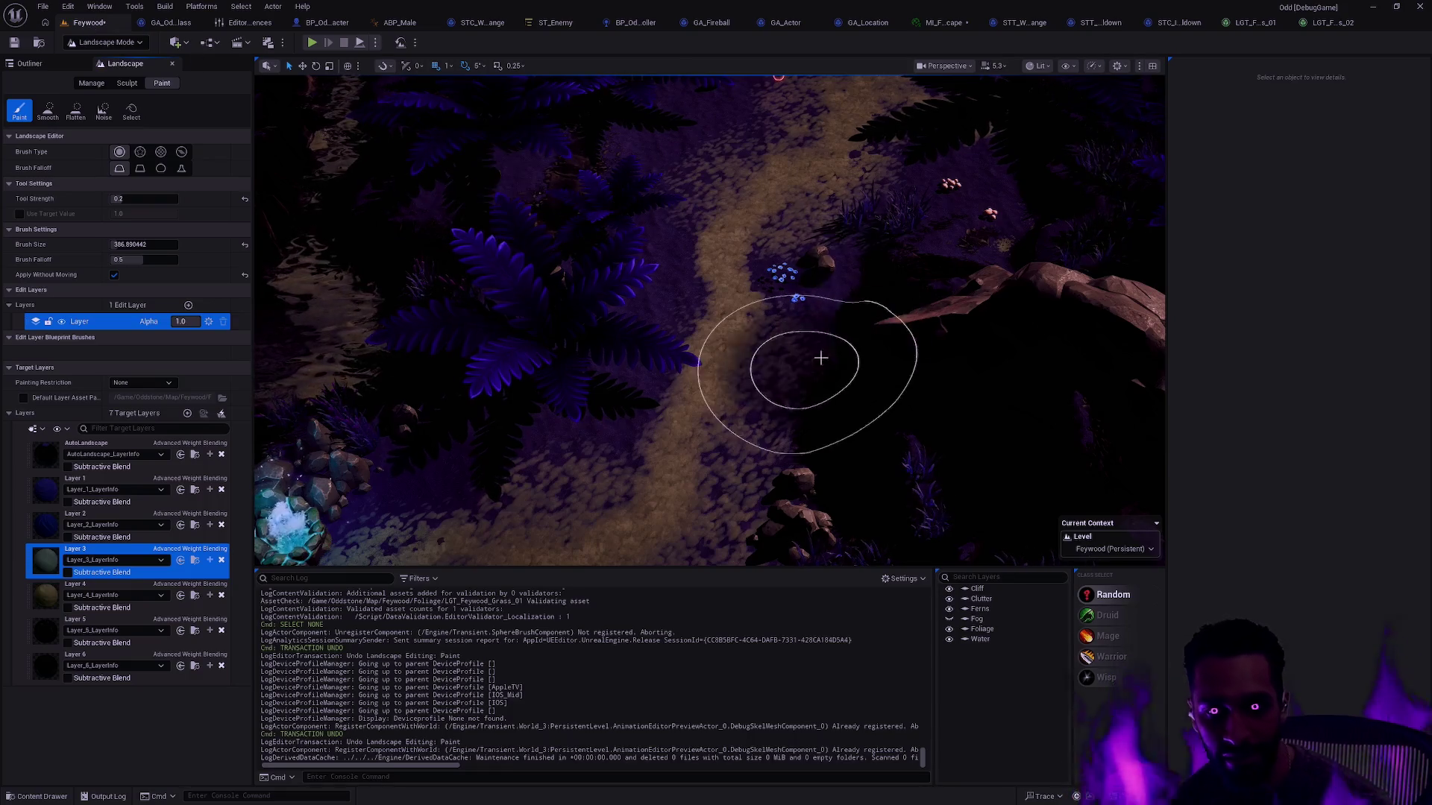
Step: Survey the painted paths and shrink the landscape paint brush slightly
scroll(809, 369, up, 5)
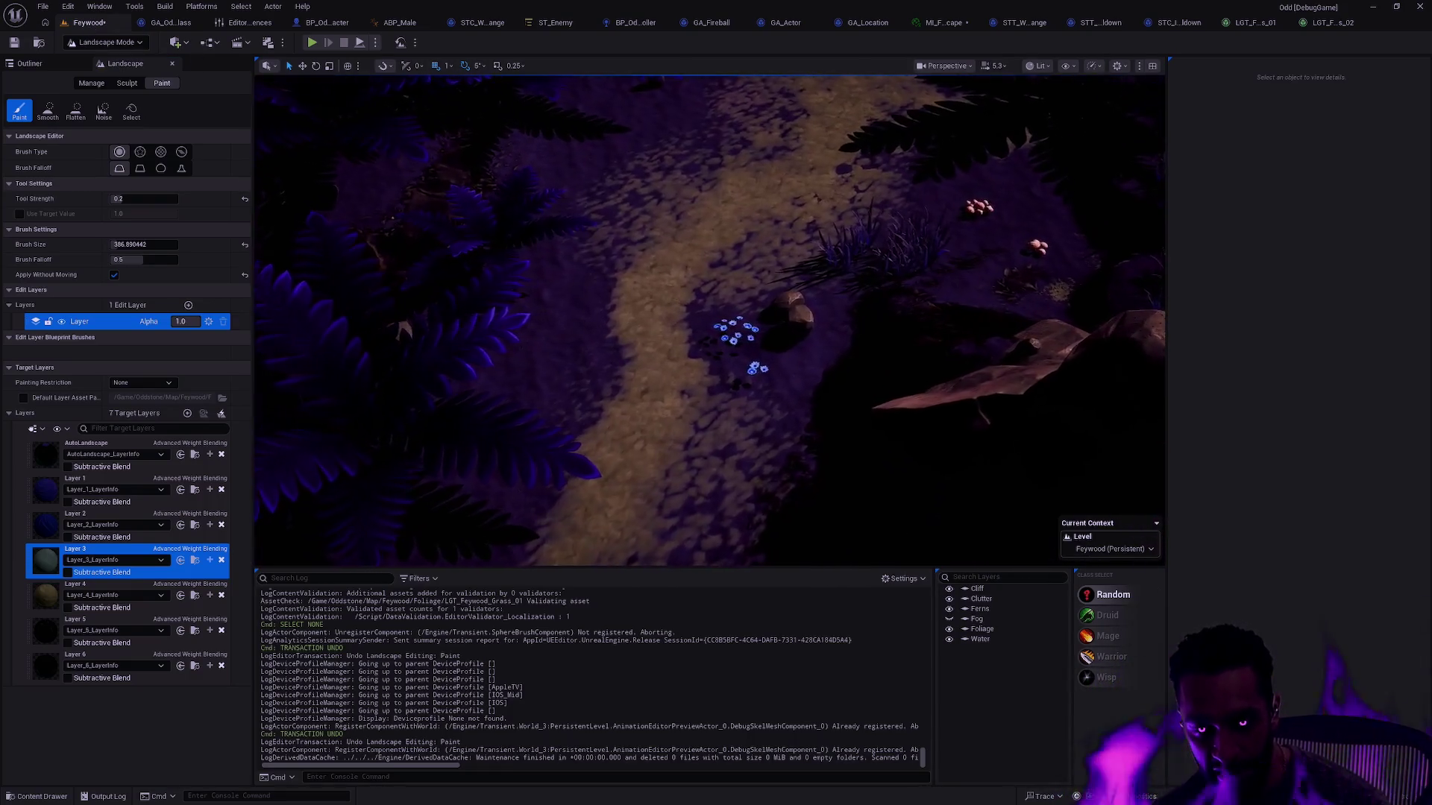
scroll(697, 343, down, 2)
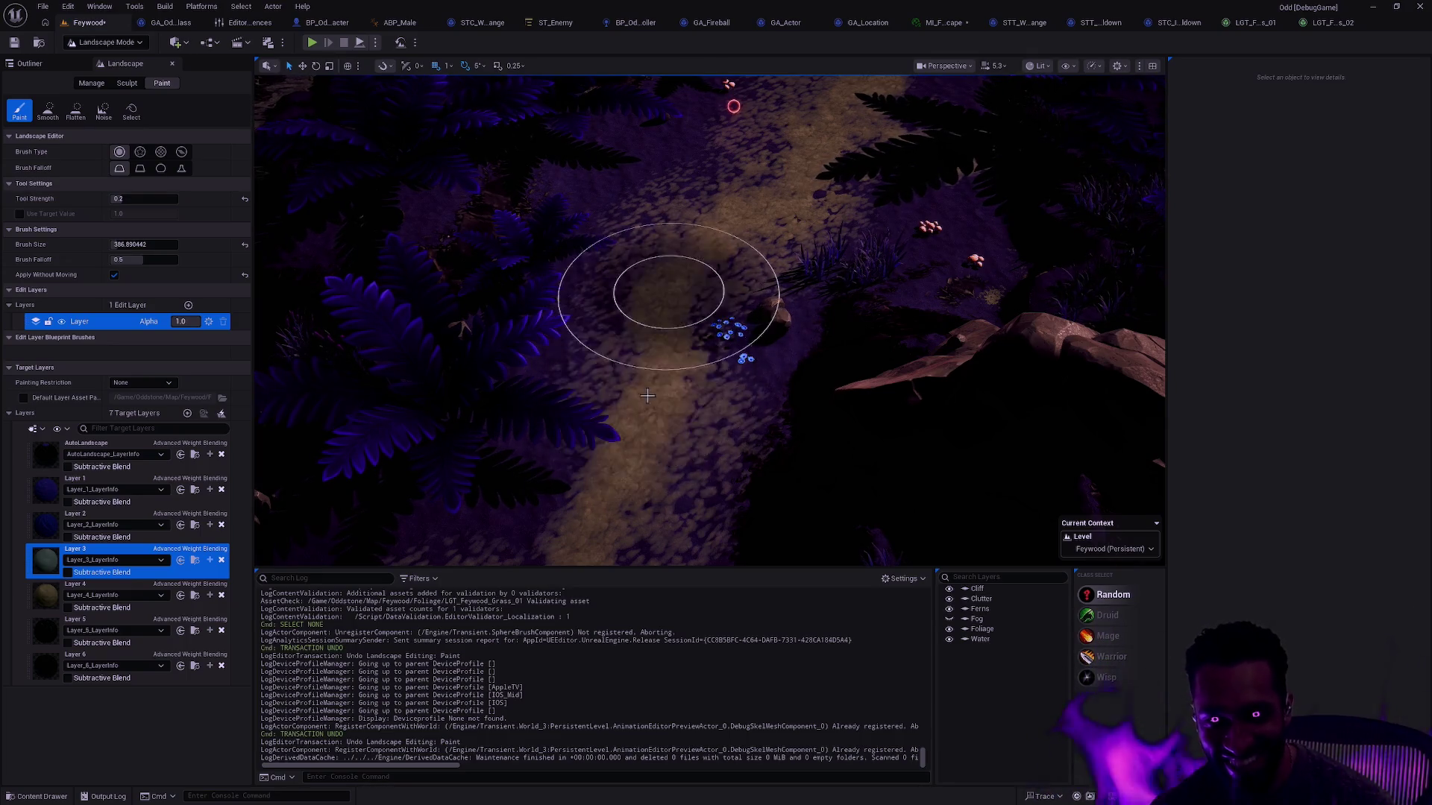
scroll(671, 373, up, 3)
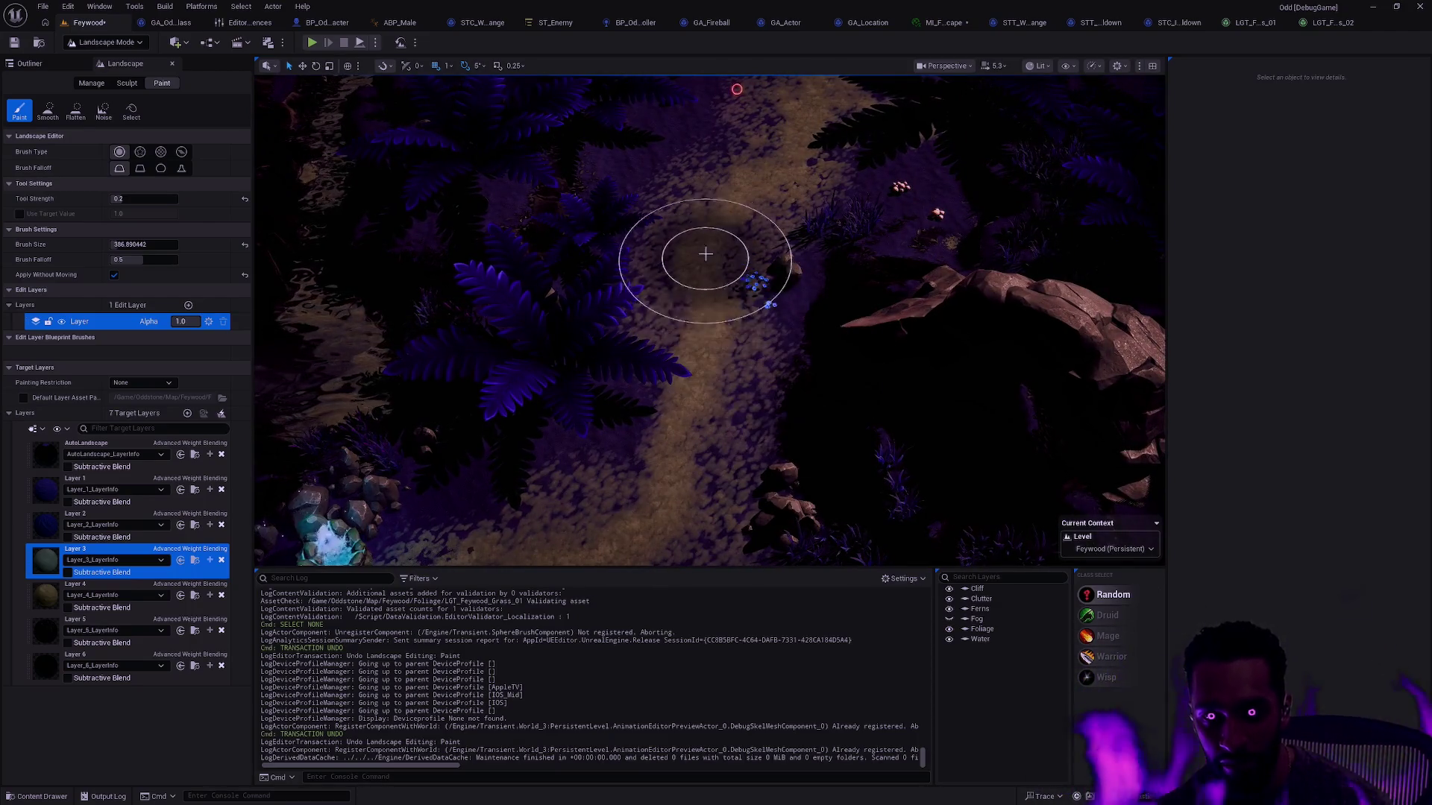
scroll(708, 320, up, 3)
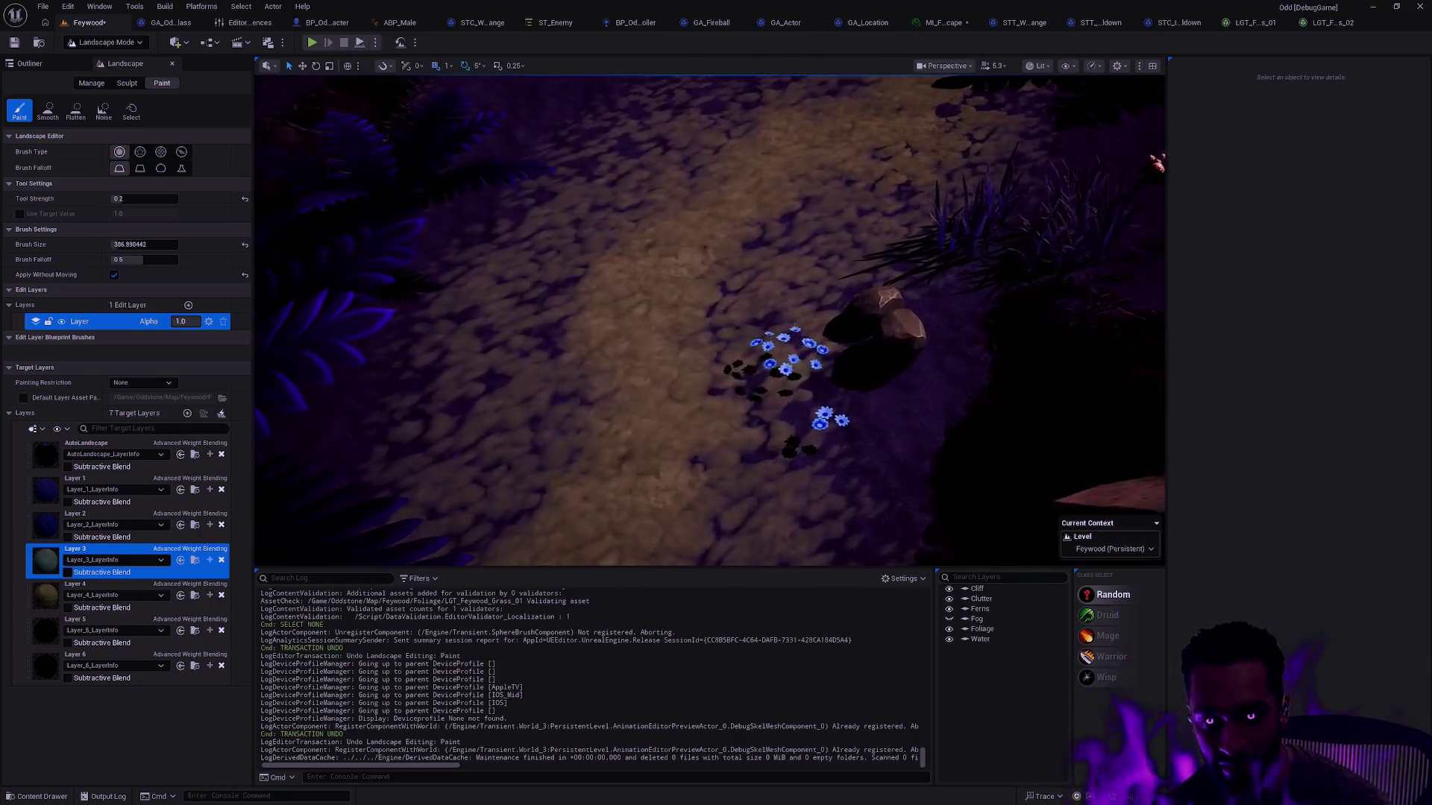
scroll(742, 330, down, 2)
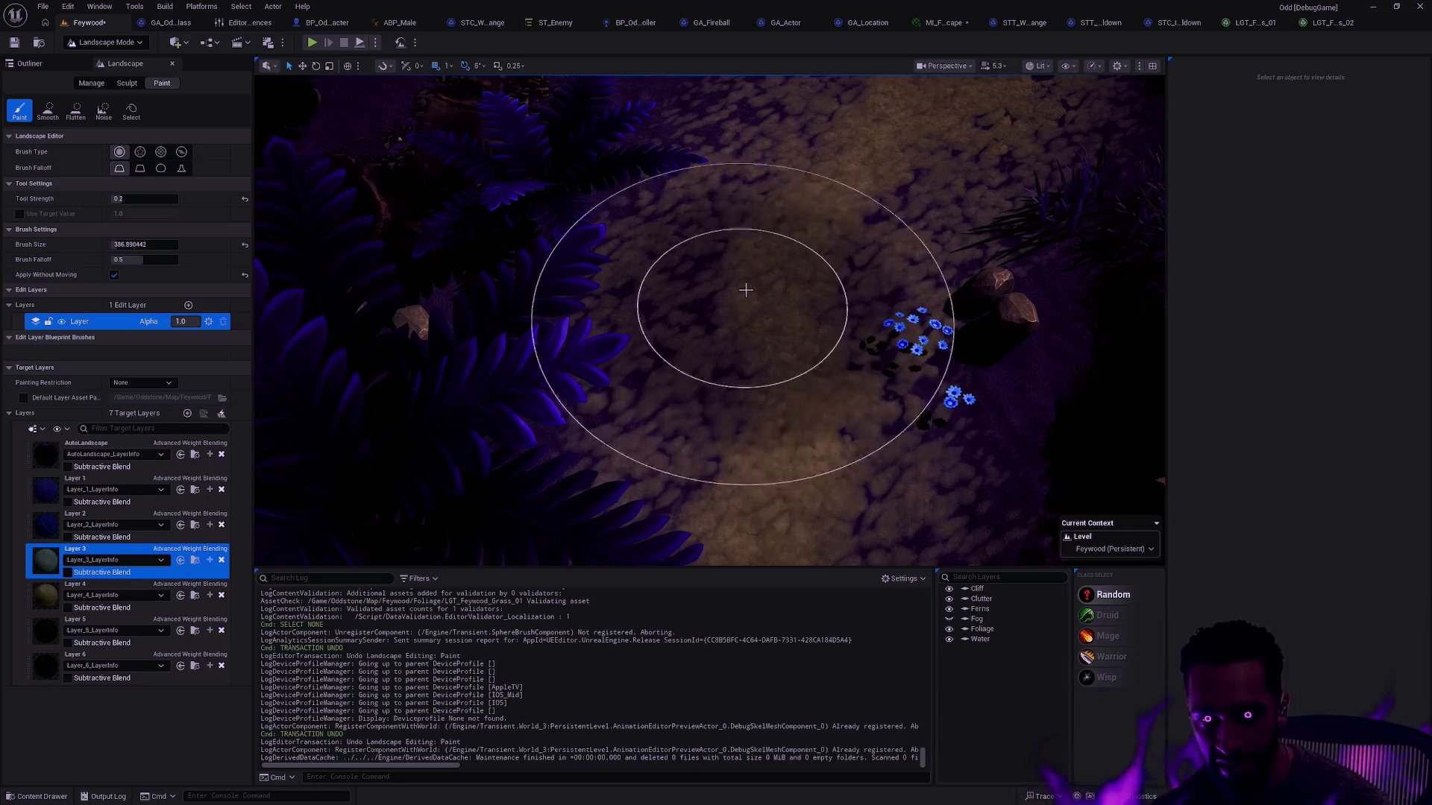
key(bracketleft)
key(bracketleft)
key(bracketleft)
key(bracketleft)
key(bracketleft)
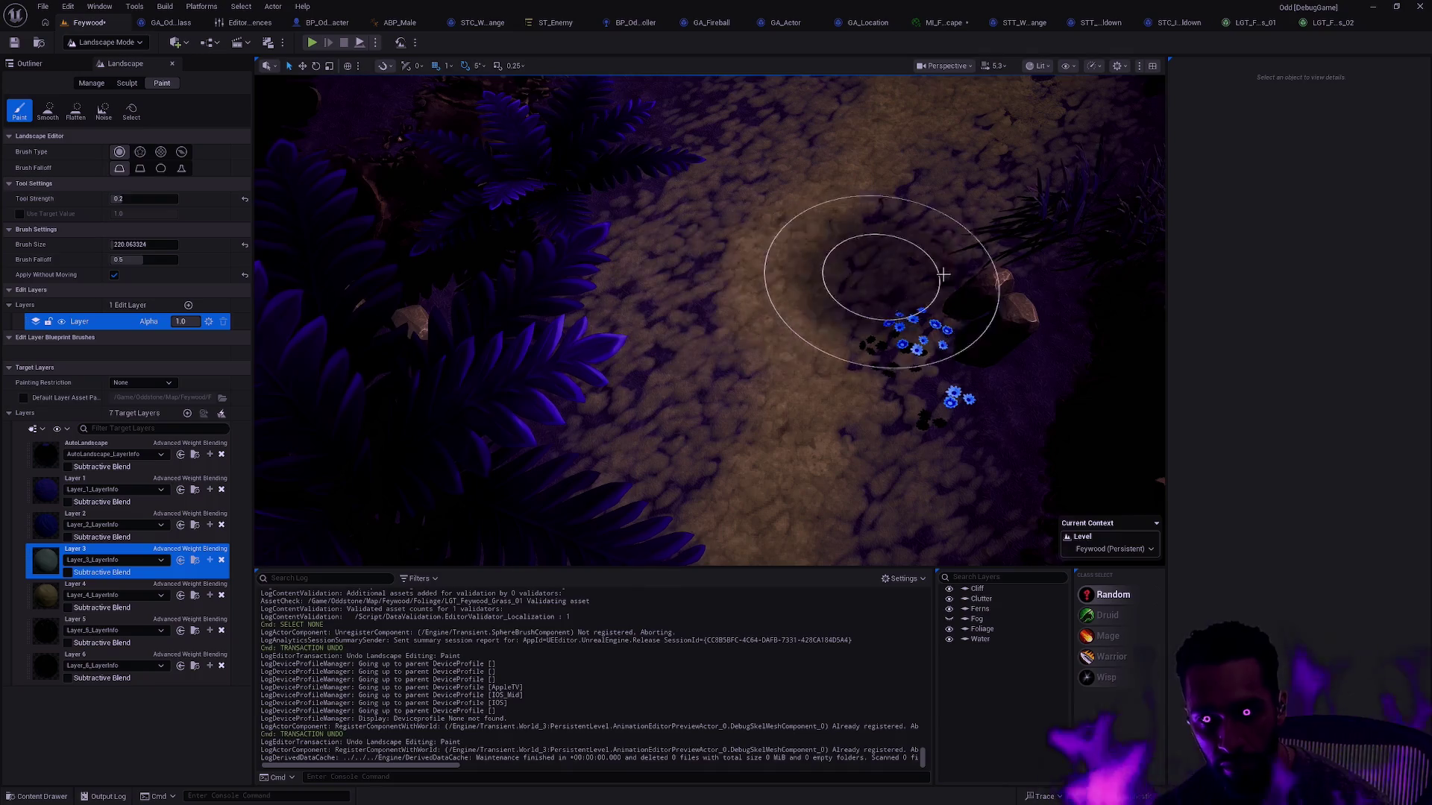
scroll(927, 377, down, 5)
scroll(402, 515, up, 5)
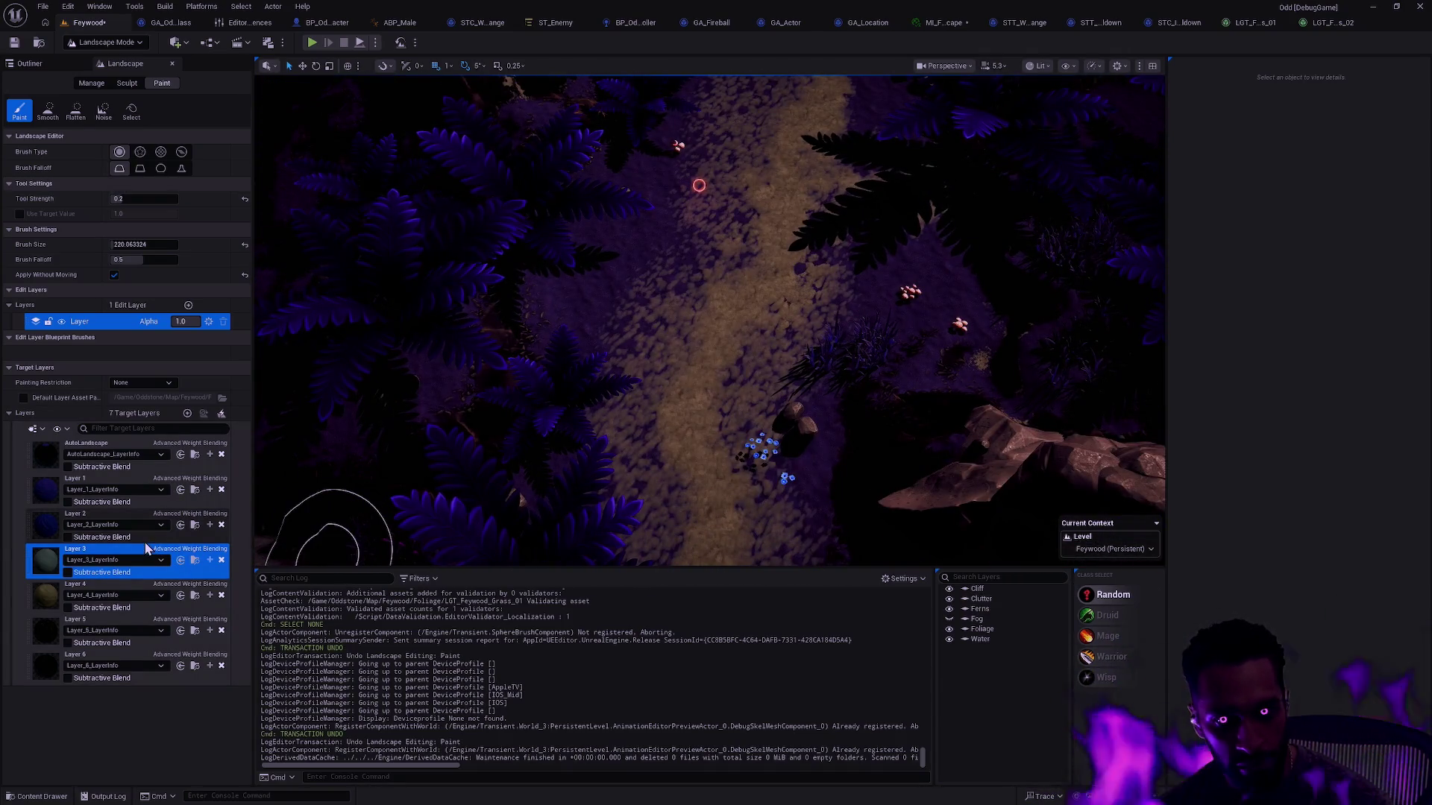
Step: Switch the paint target to Layer 1 and back to Layer 3, then undo two strokes
click(124, 494)
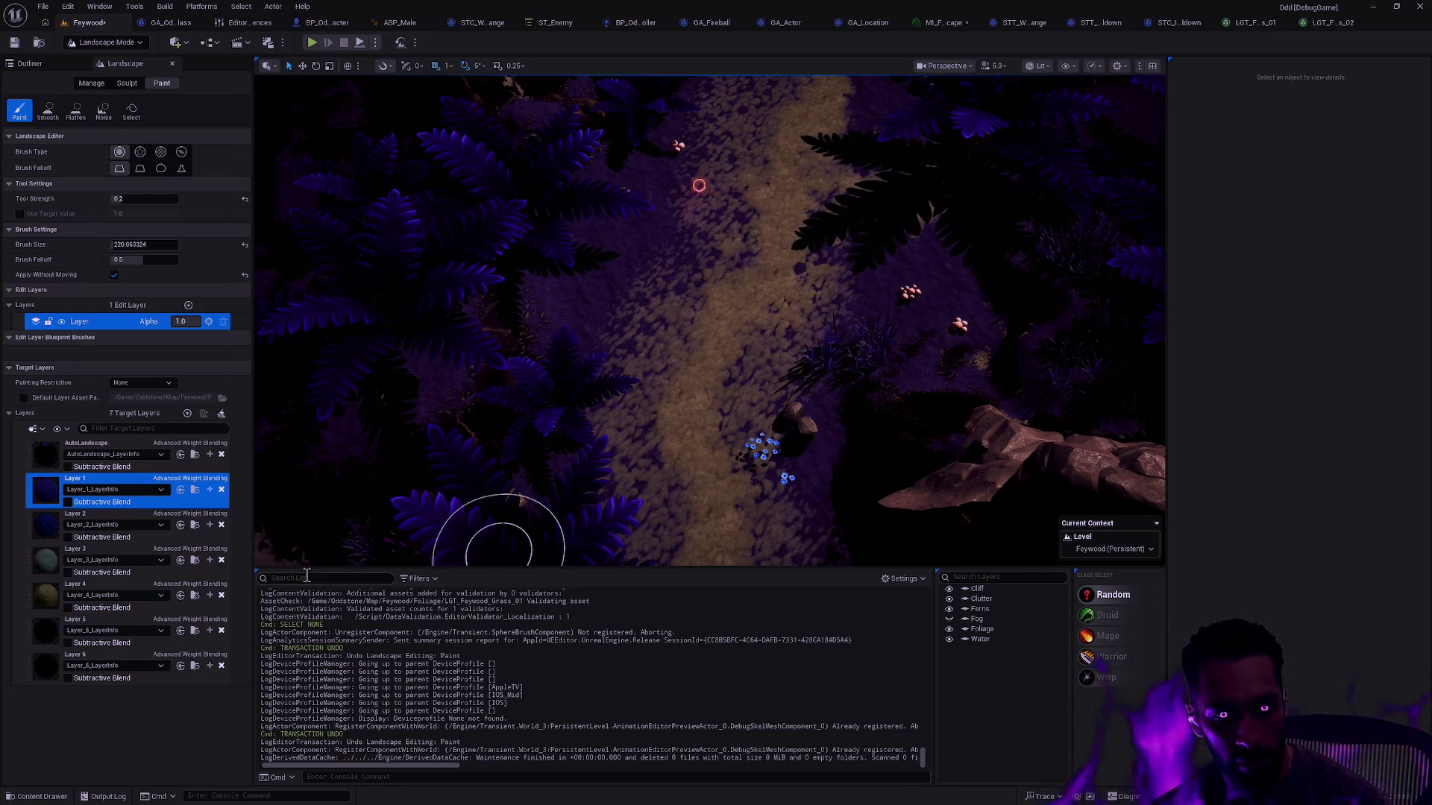
click(125, 551)
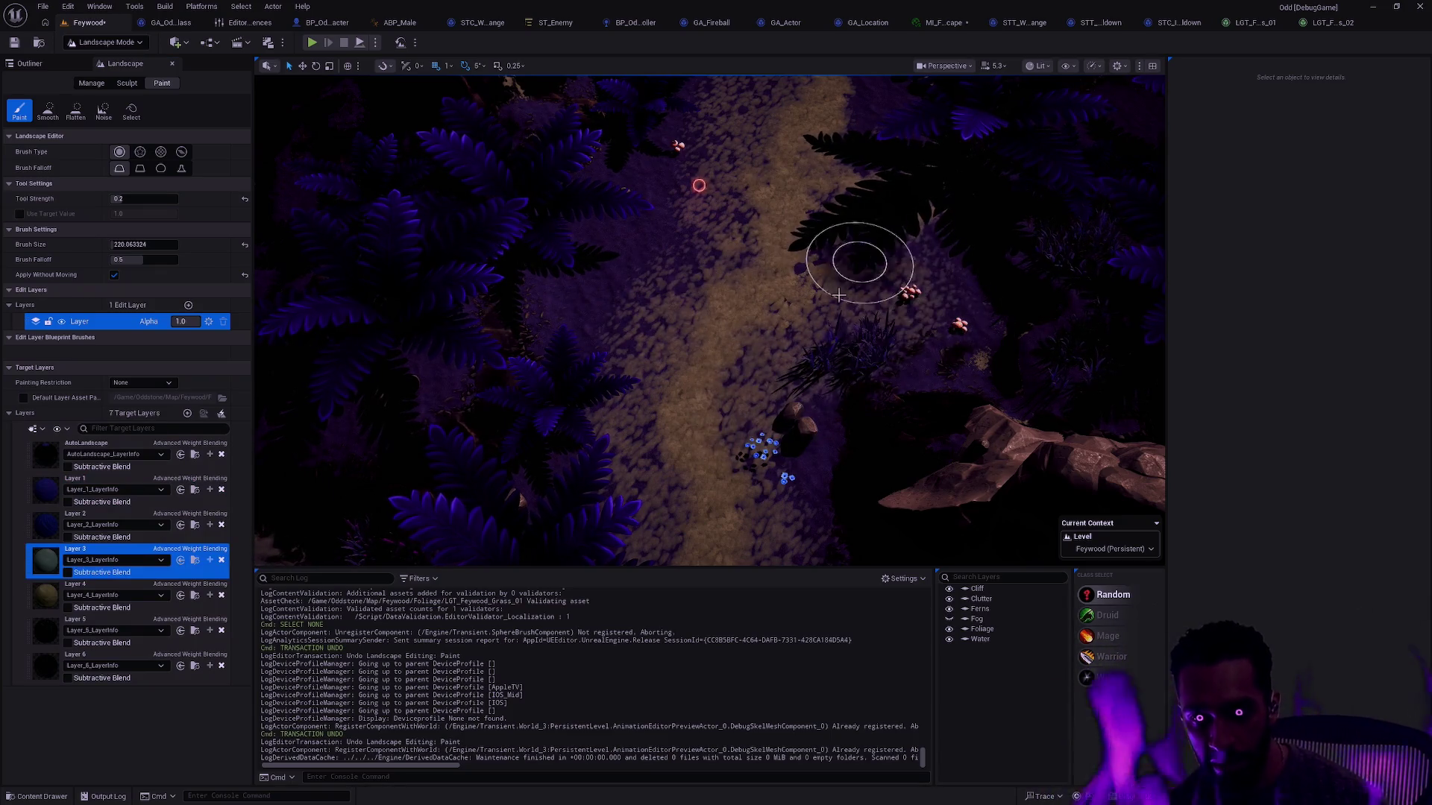
key(ctrl+z)
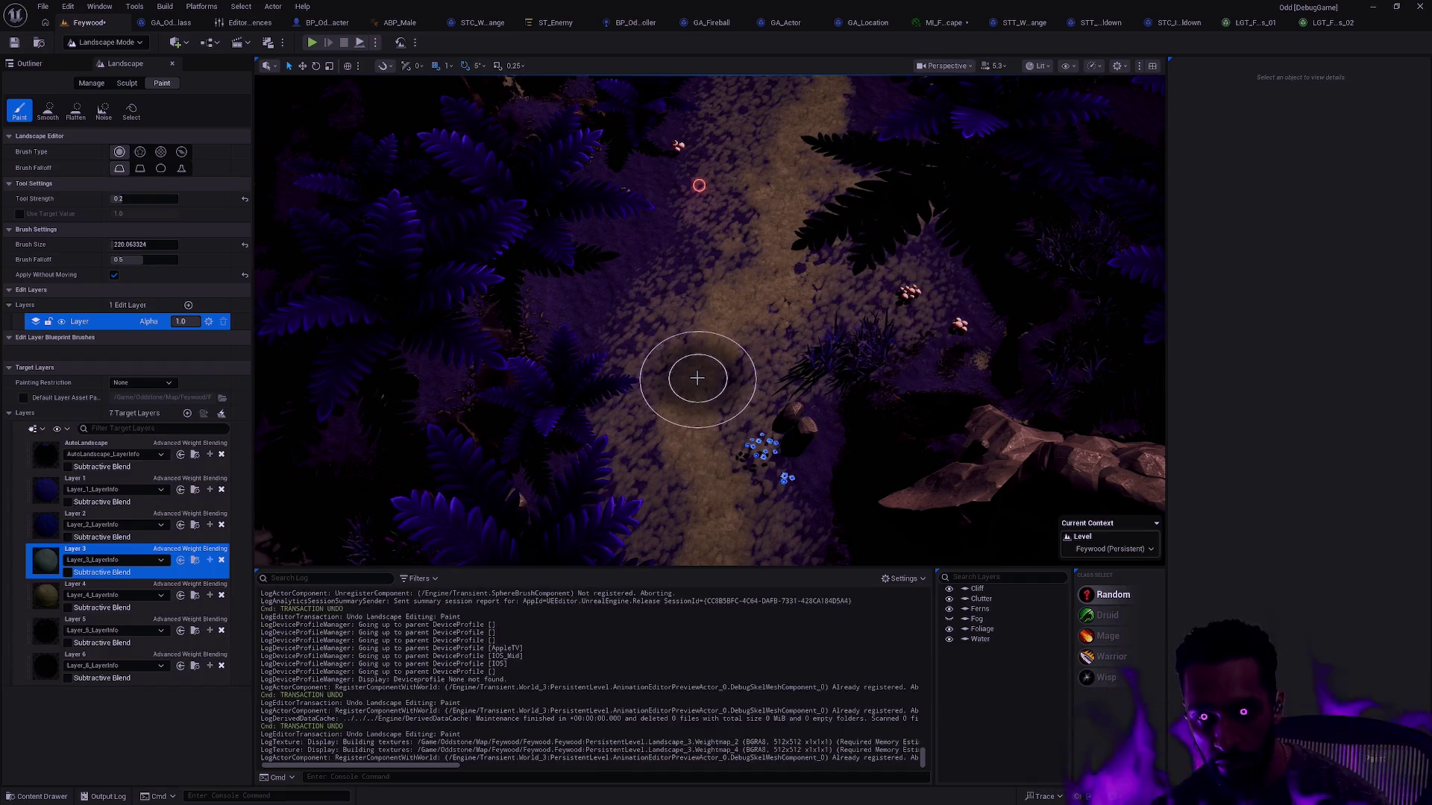
key(ctrl+z)
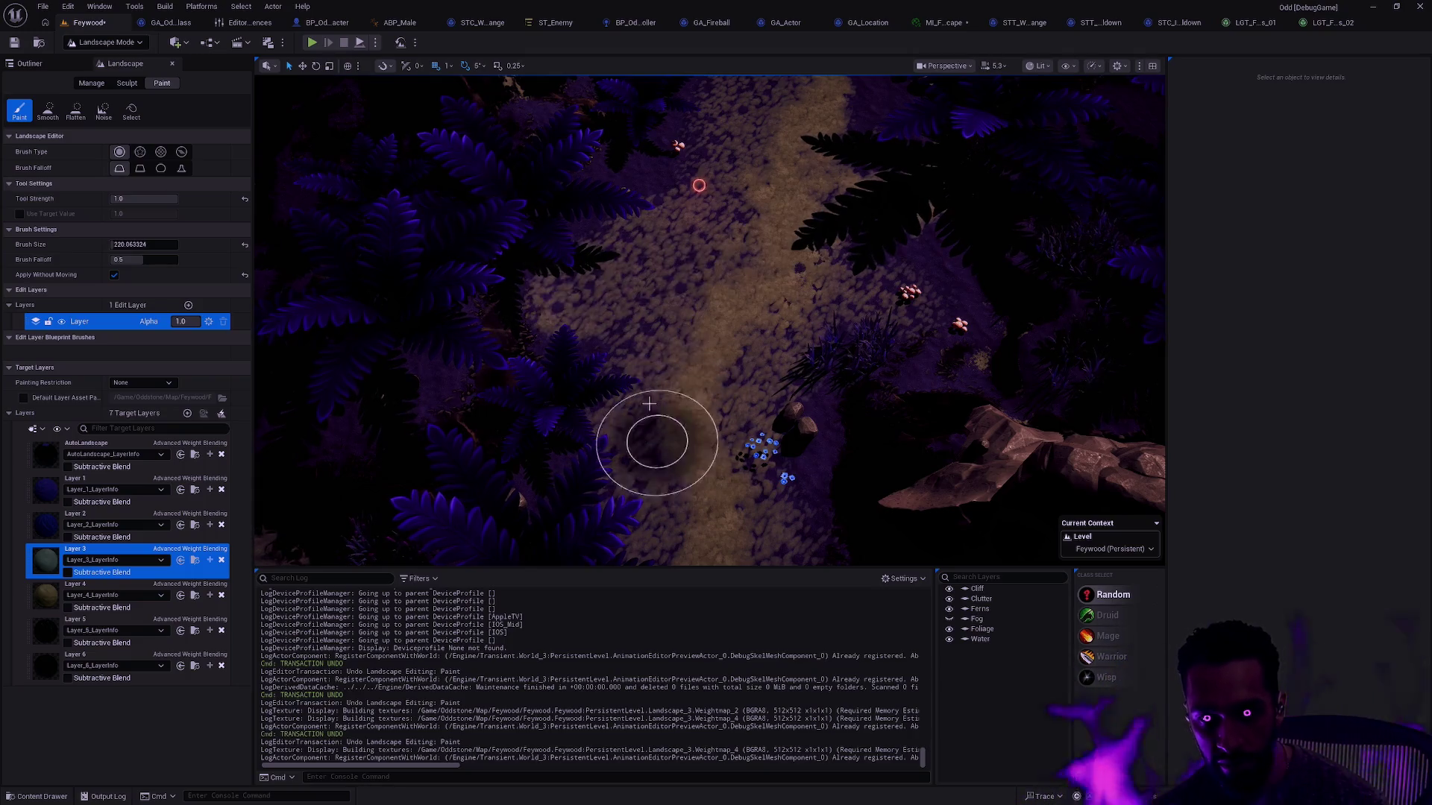
Step: Fly the view over the winding path, crystal and ferns, then open the landscape material instance
scroll(655, 469, up, 5)
scroll(634, 114, down, 10)
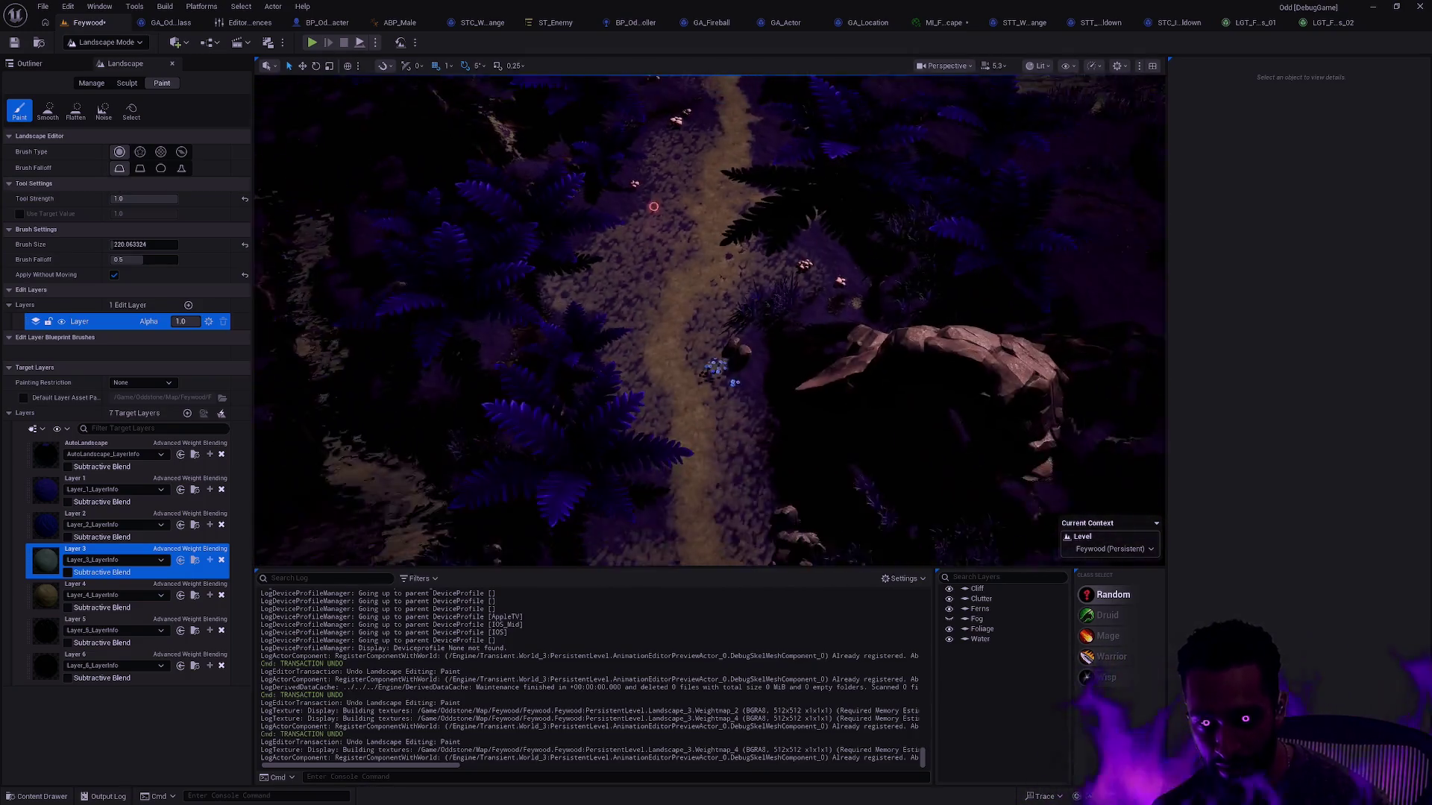
mouse_move(708, 246)
mouse_down()
mouse_move(709, 396)
mouse_move(656, 246)
mouse_up()
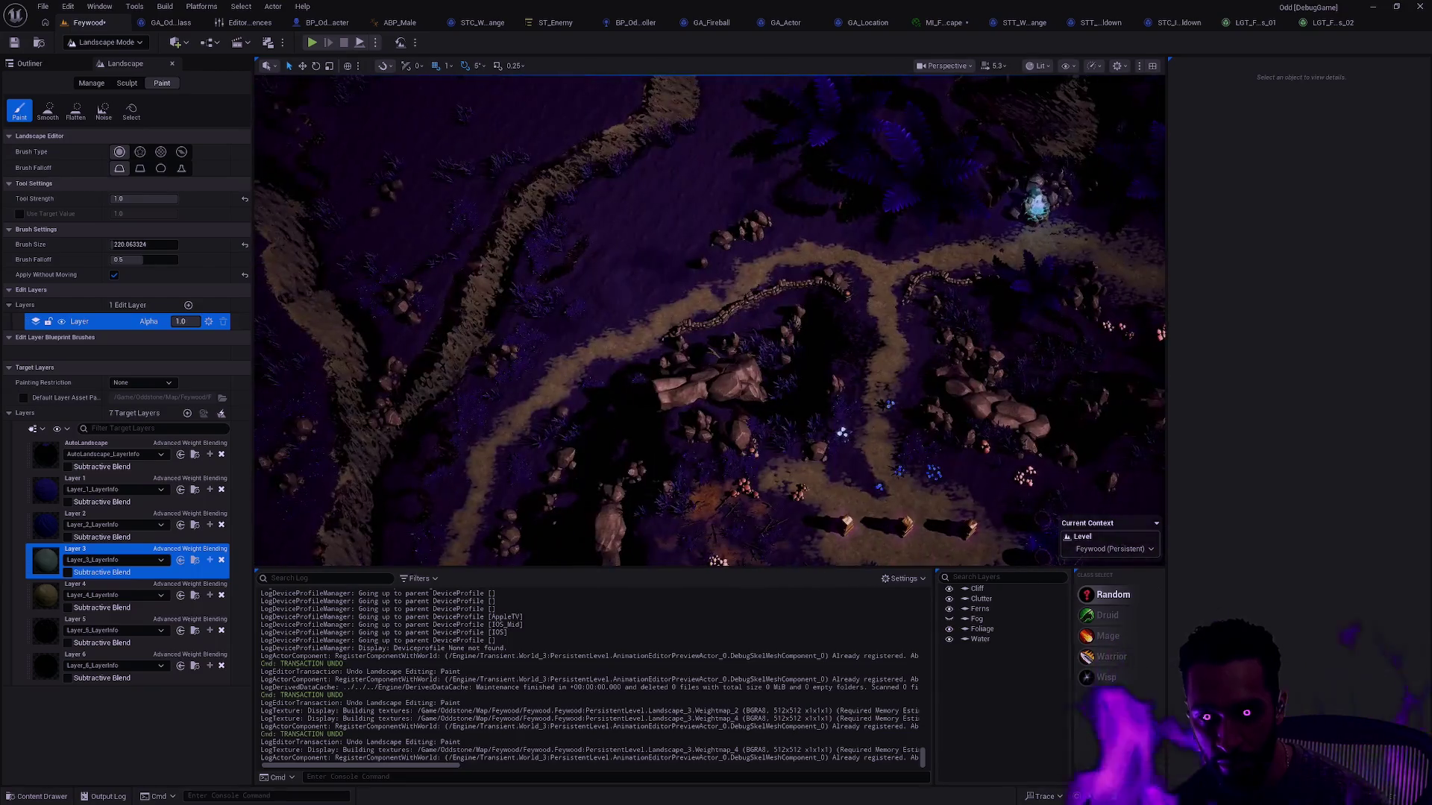
scroll(709, 321, up, 8)
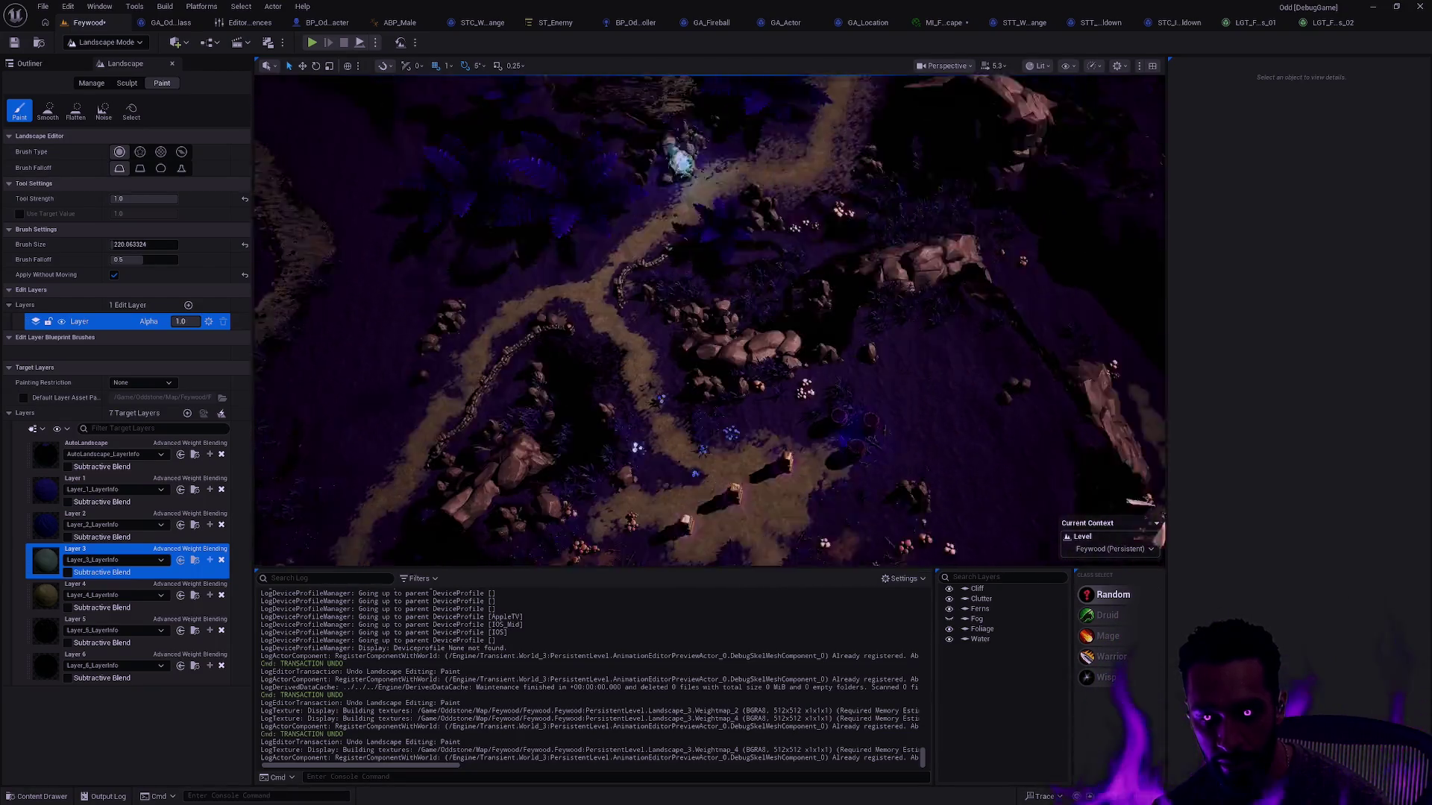
scroll(709, 320, down, 3)
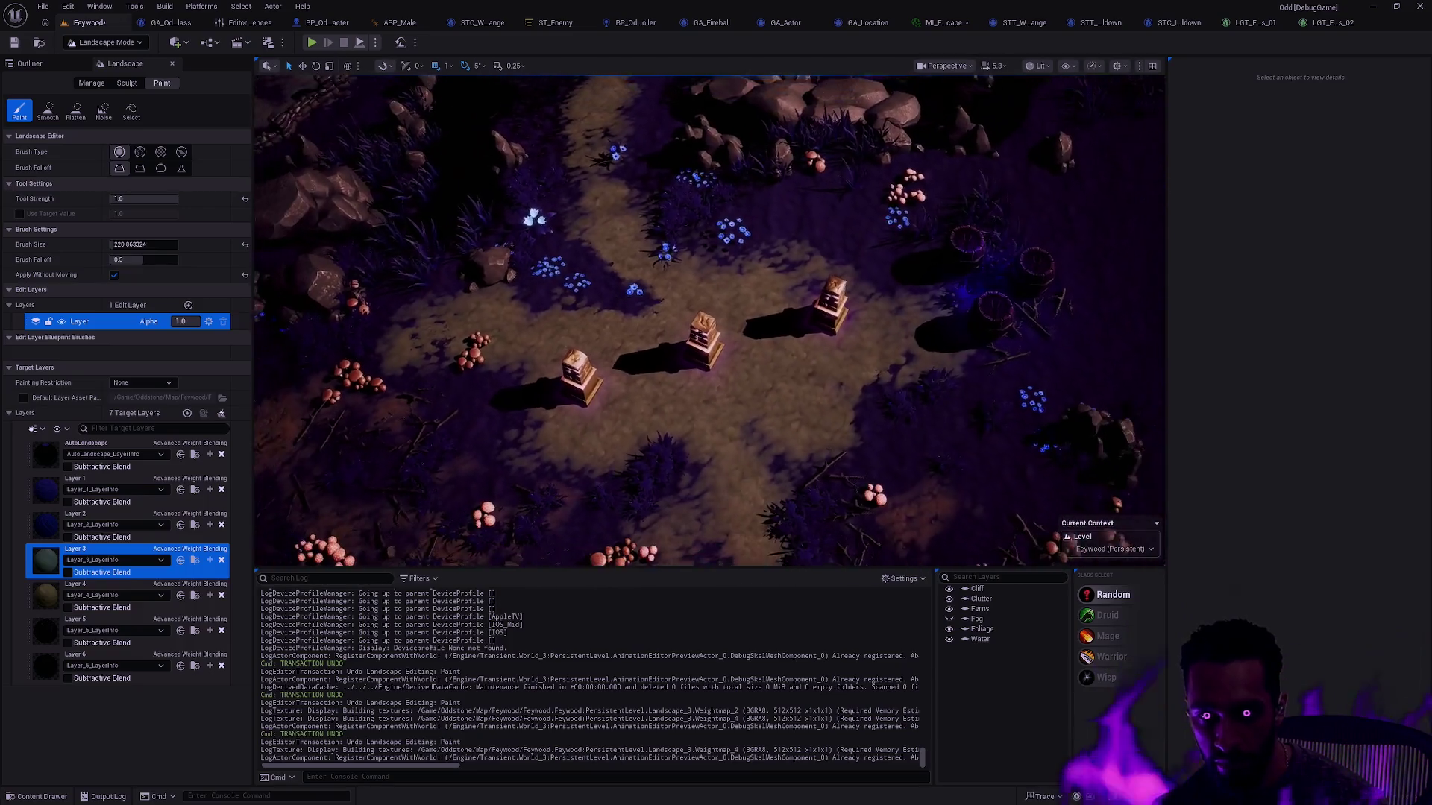
mouse_move(709, 320)
mouse_down()
mouse_move(627, 246)
mouse_move(770, 87)
mouse_move(776, 106)
mouse_up()
drag(759, 329, 757, 262)
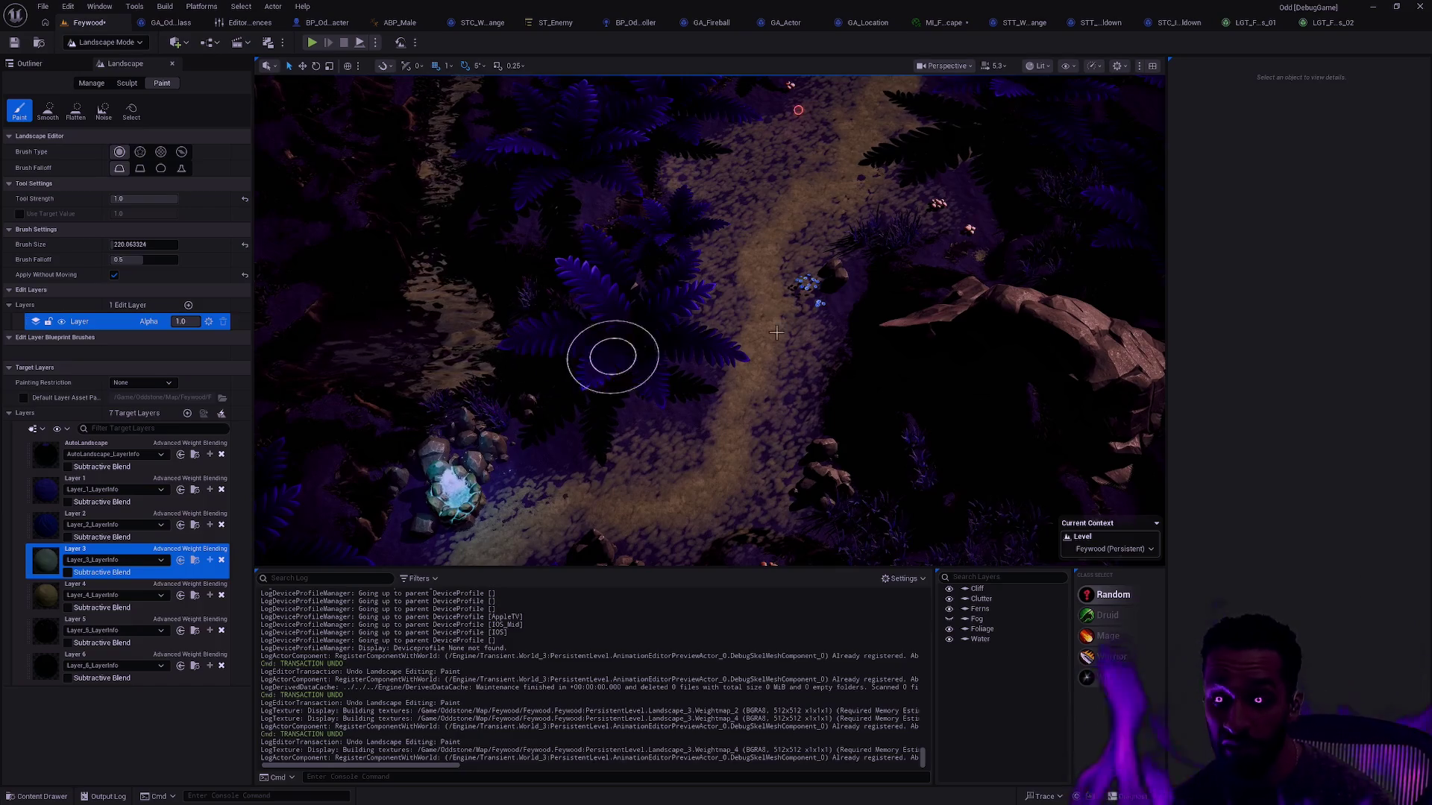
click(945, 24)
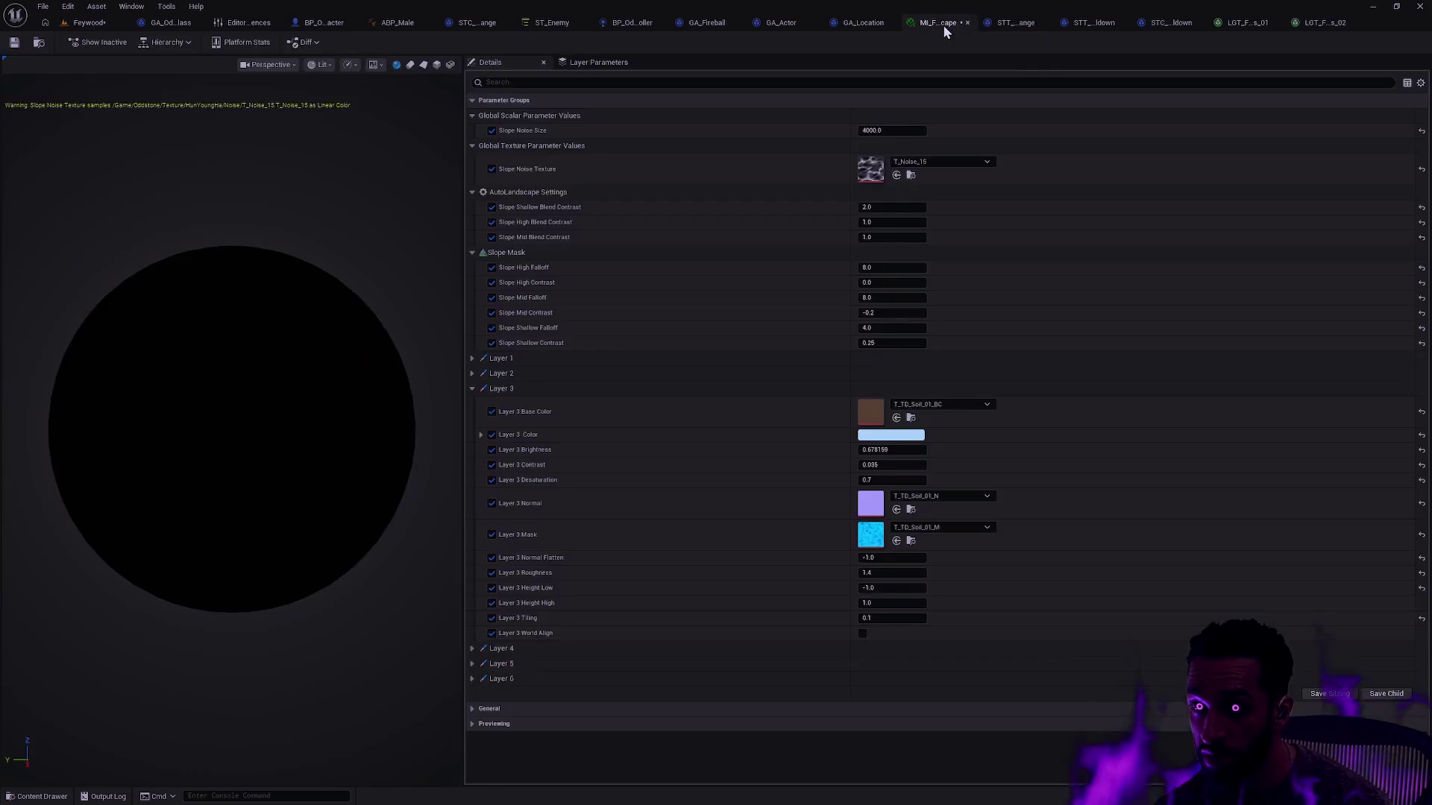
Step: Arrange the Feywood level and the material instance editor side by side
click(1351, 20)
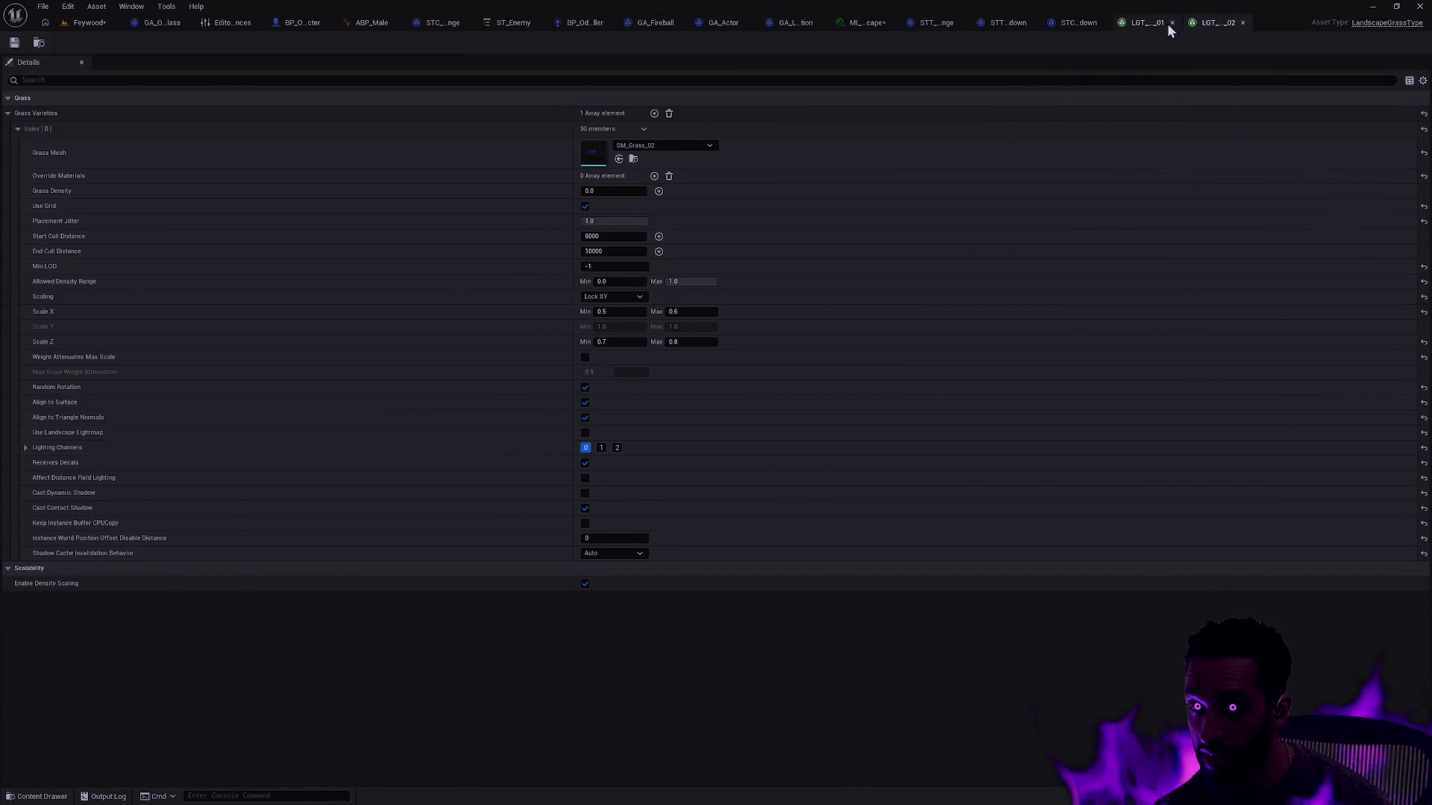
click(856, 22)
mouse_move(856, 23)
mouse_down()
mouse_move(1031, 180)
mouse_move(932, 23)
mouse_move(875, 168)
mouse_move(1126, 163)
mouse_move(1428, 186)
mouse_up()
click(850, 22)
click(820, 176)
click(112, 23)
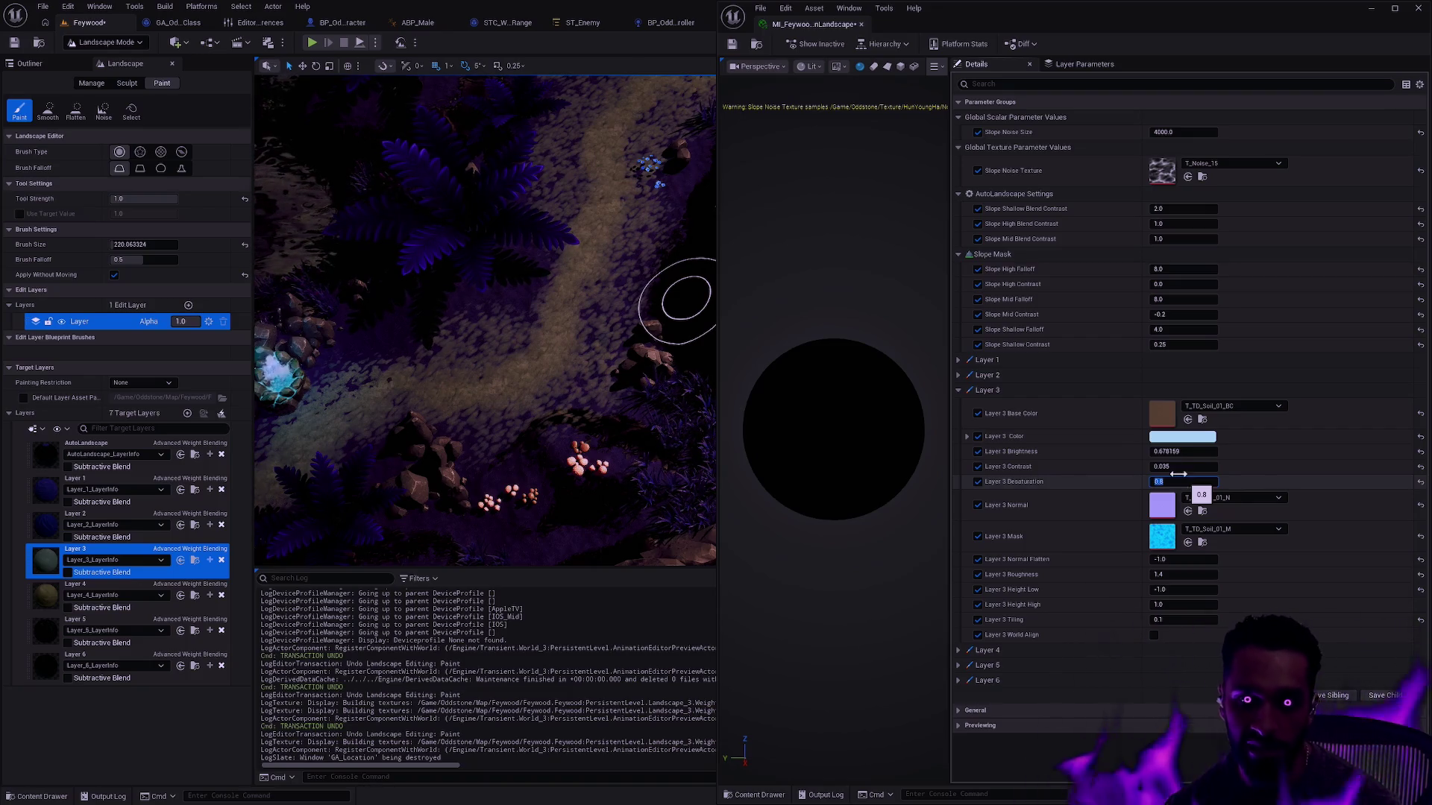
Step: Set Layer 3 Desaturation to 0.8, save the material instance, and save the Feywood level
text(.8)
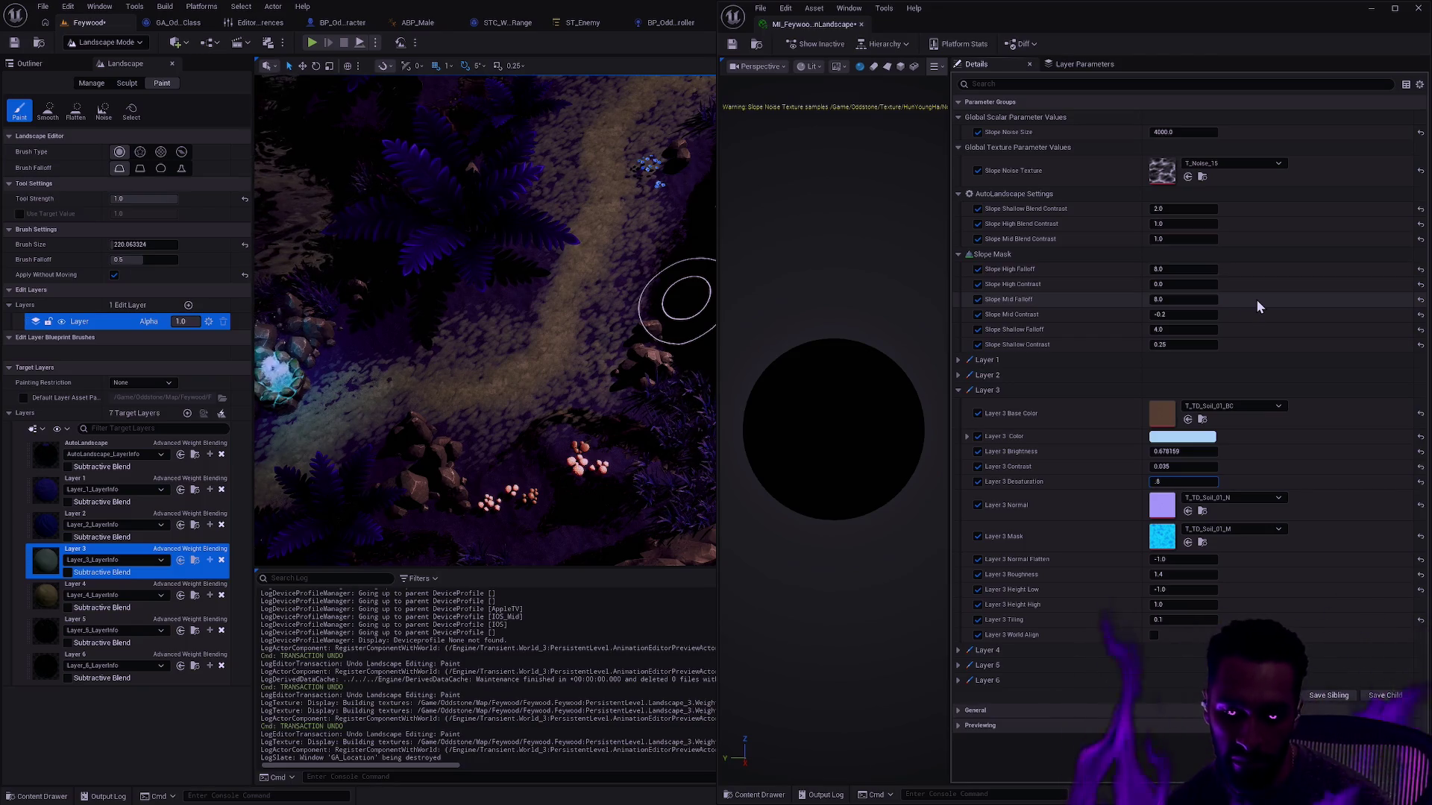
text(5)
key(Return)
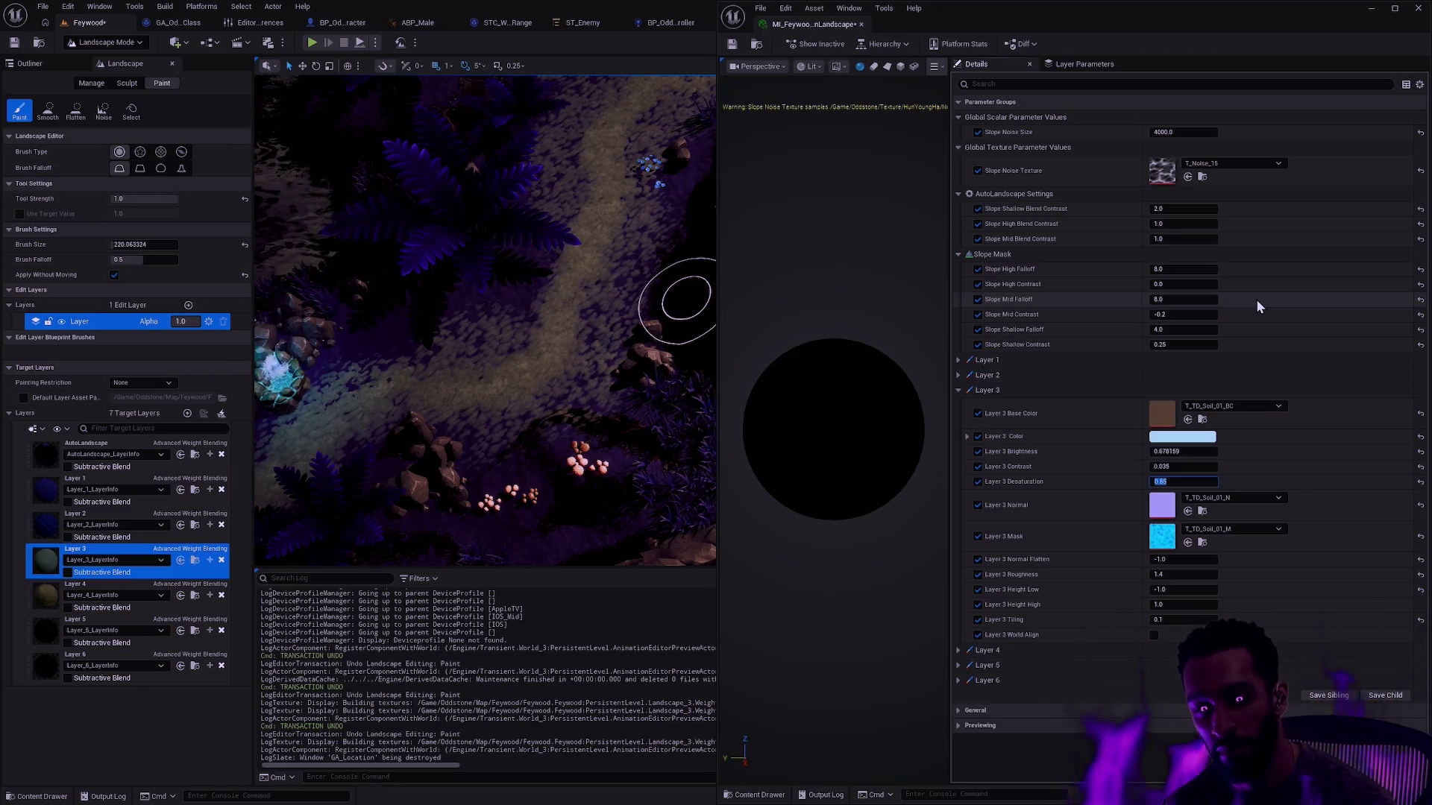
text(0.8)
key(Return)
click(736, 45)
click(943, 24)
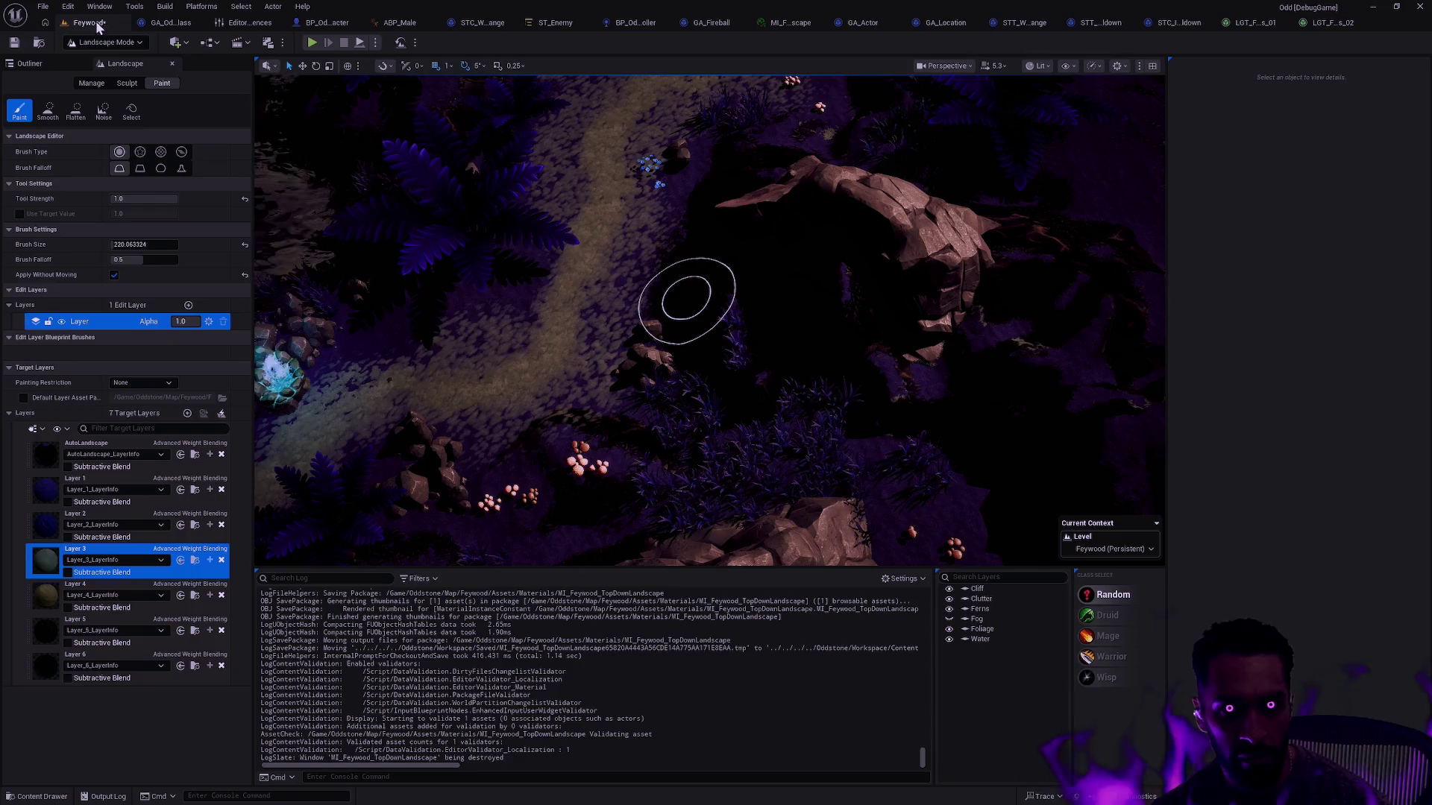
click(47, 43)
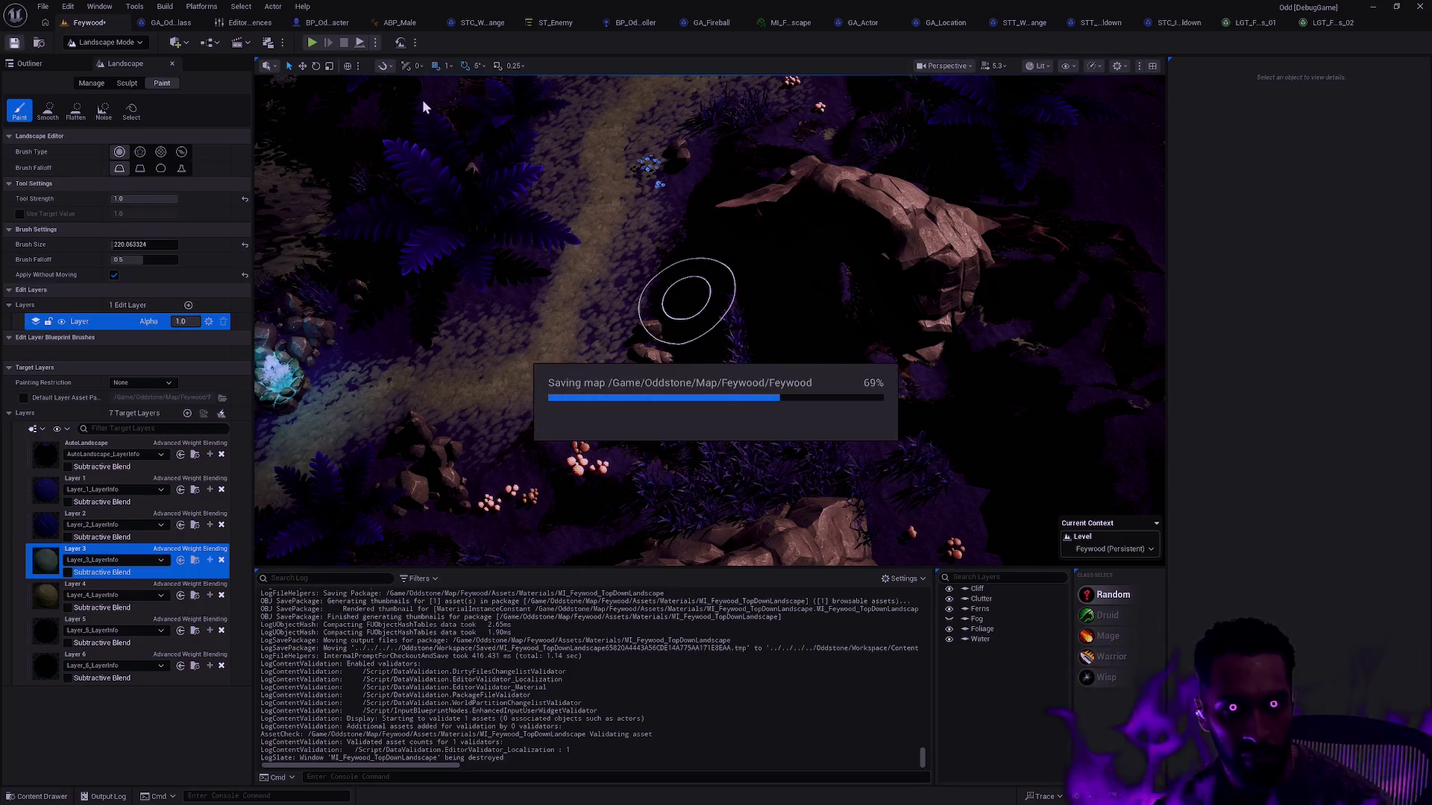
Step: Play-test Feywood by walking the character along the dirt path, then relaunch play full-screen
key(alt+p)
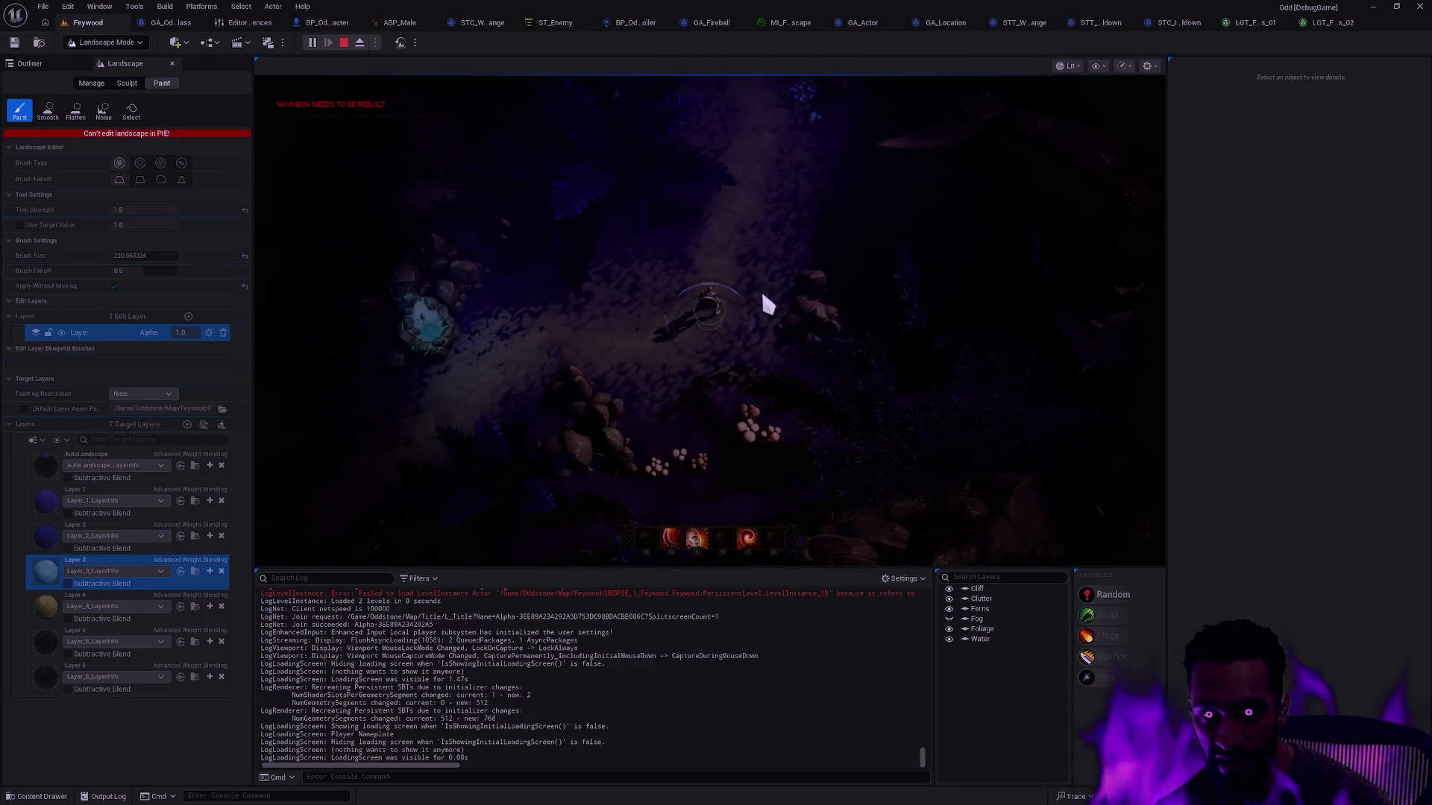
click(797, 128)
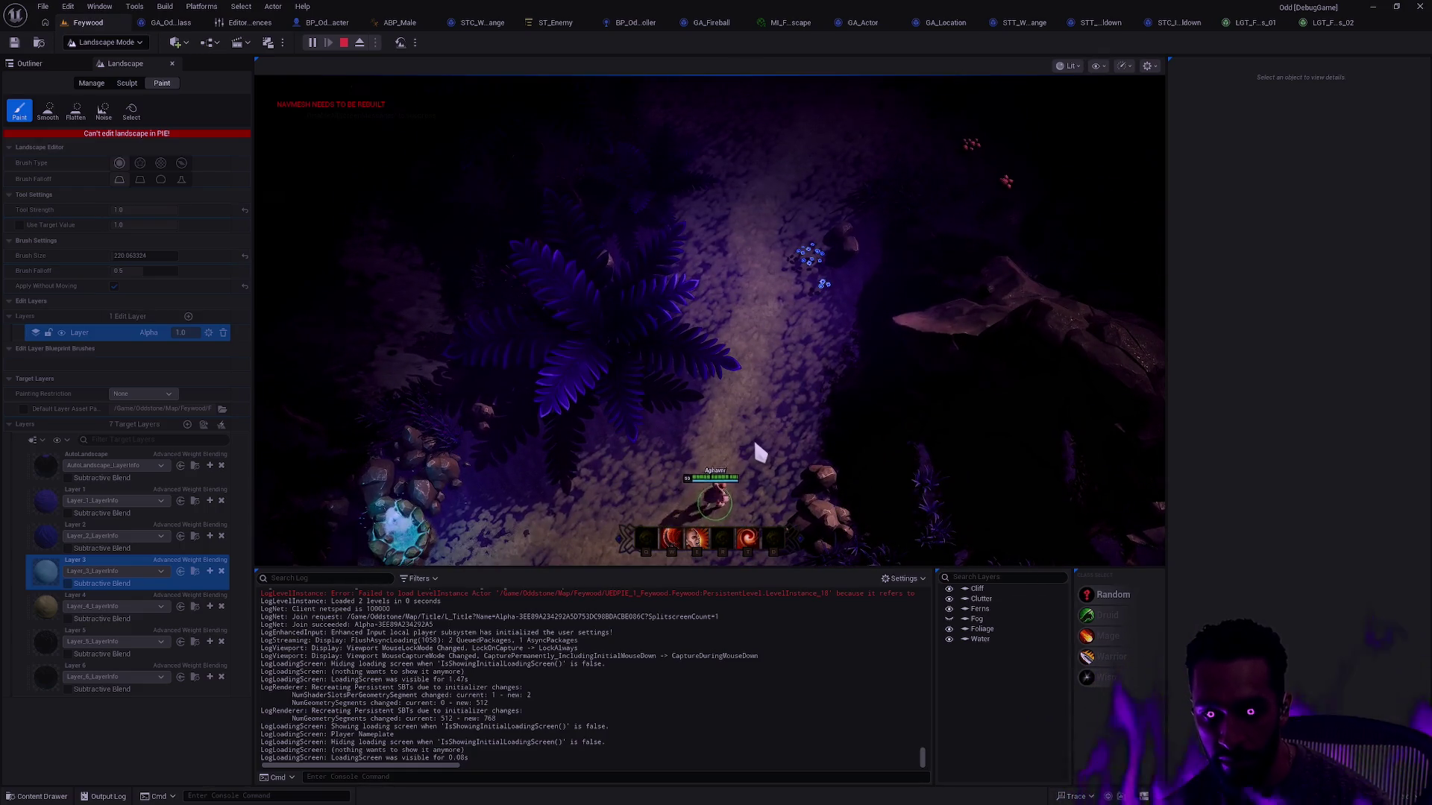
click(754, 445)
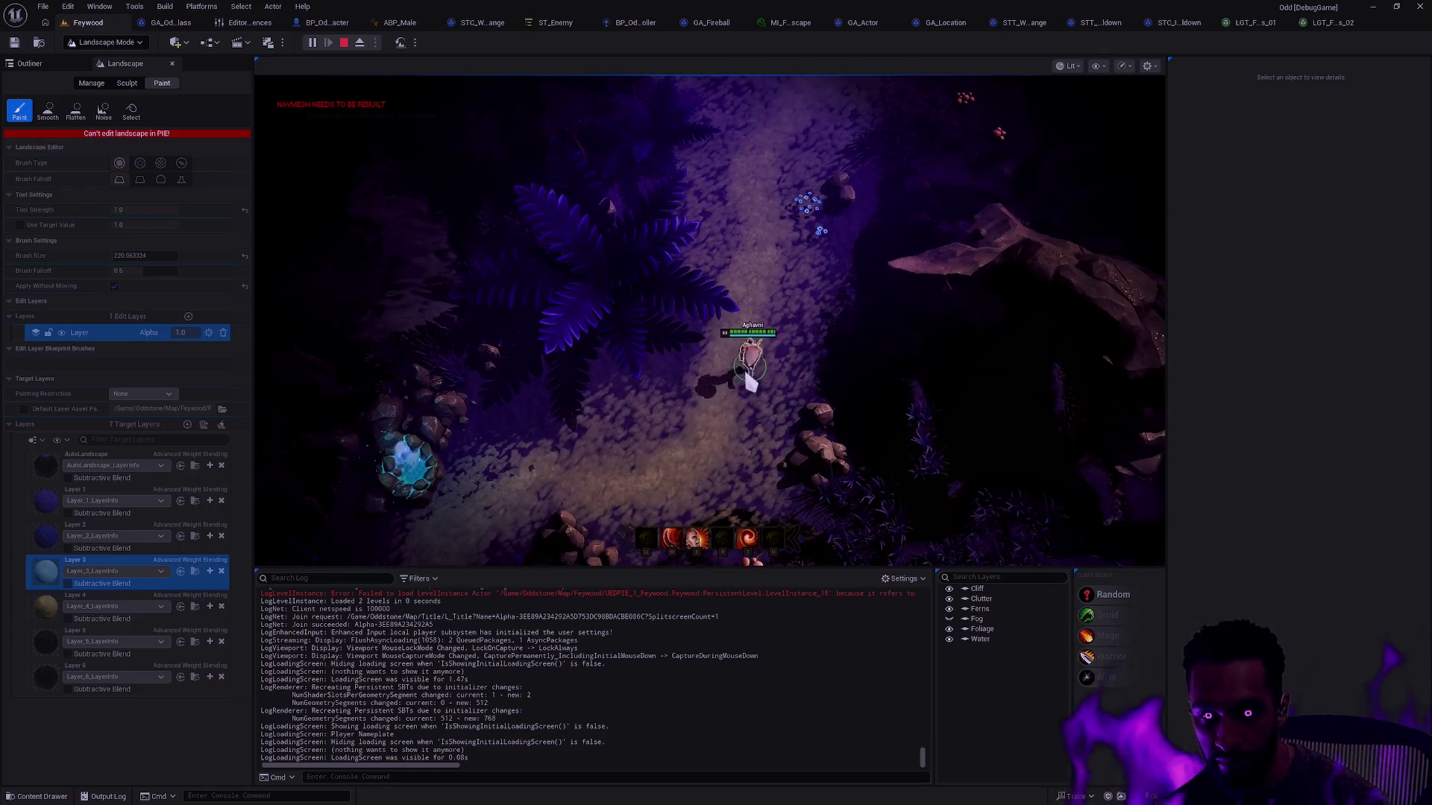
click(750, 415)
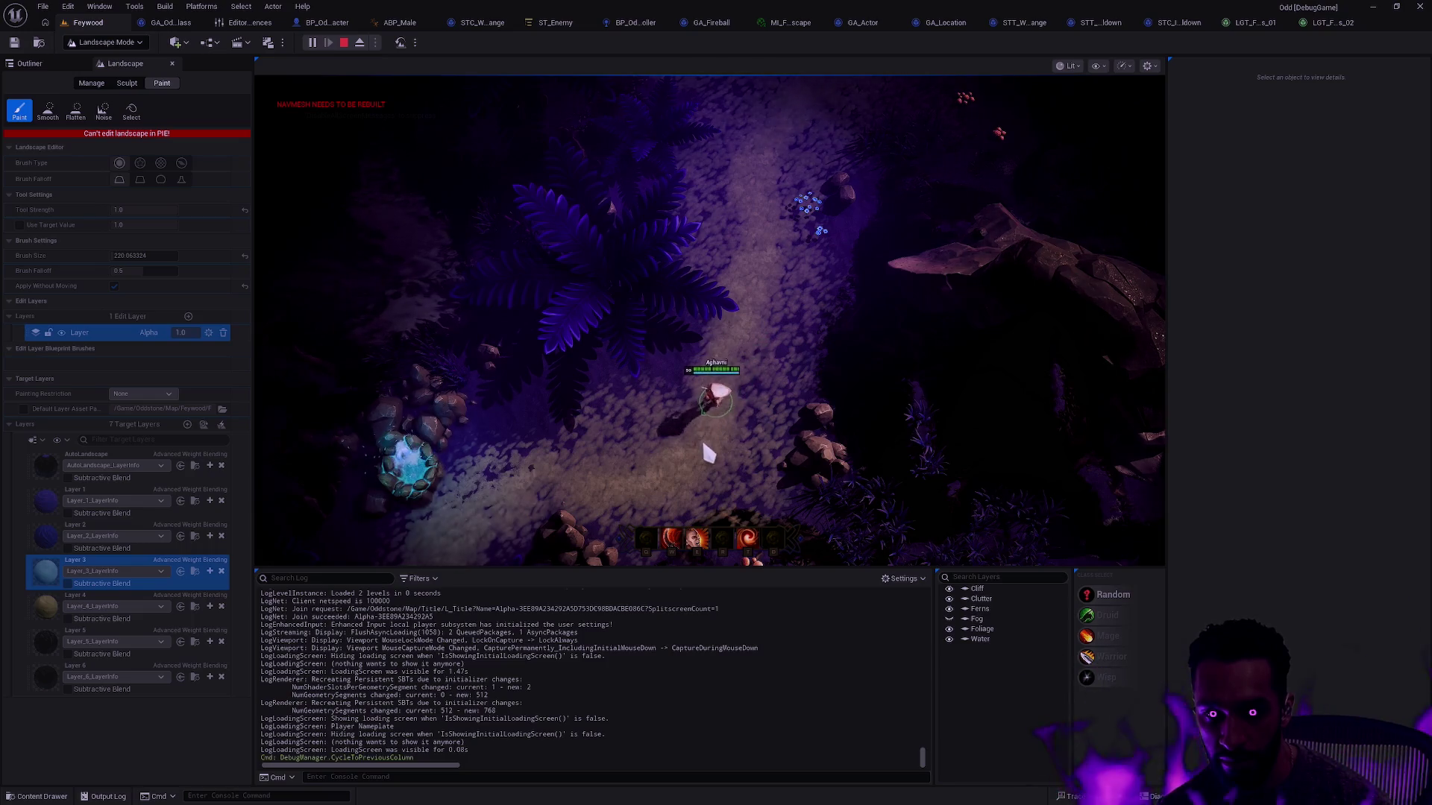
key(Escape)
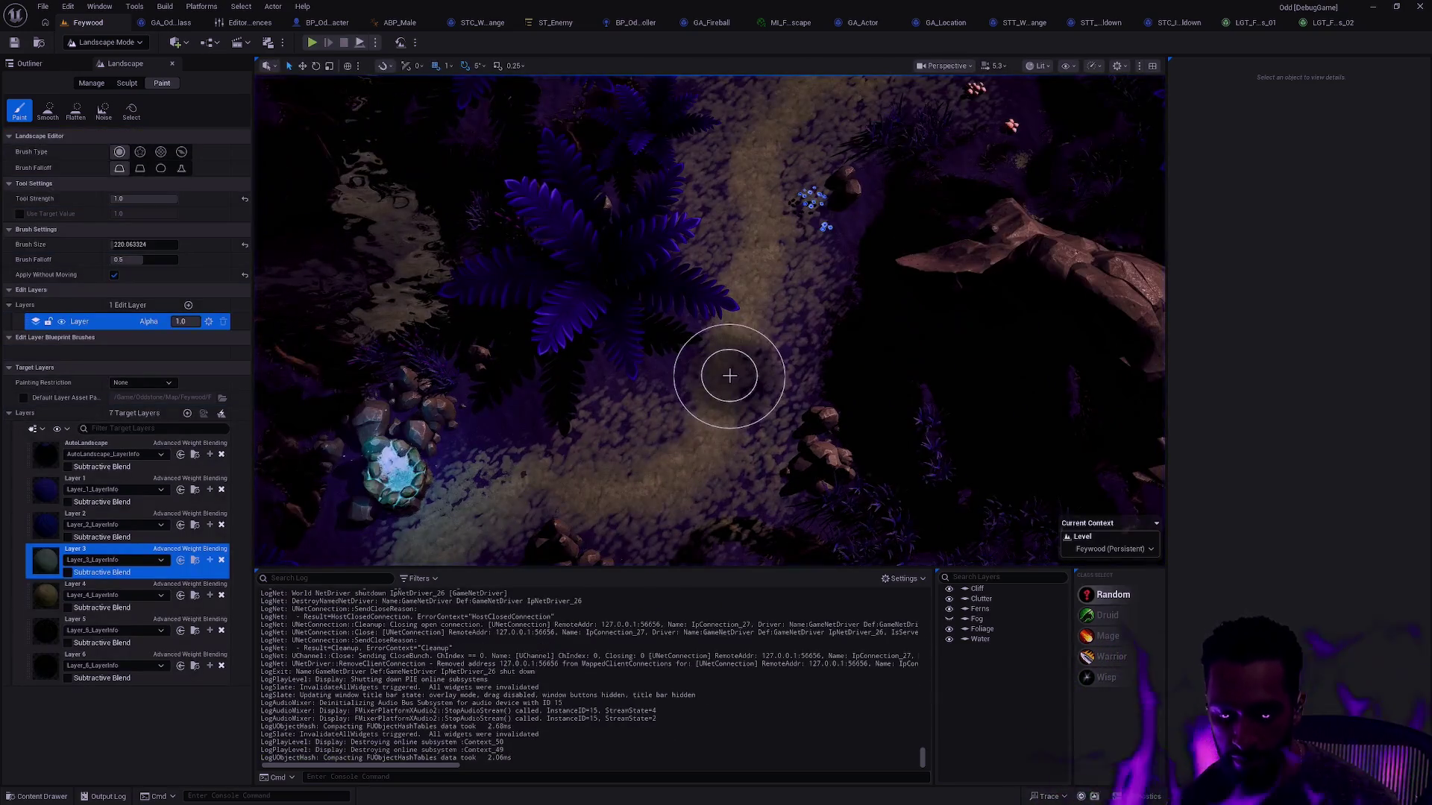
key(F11)
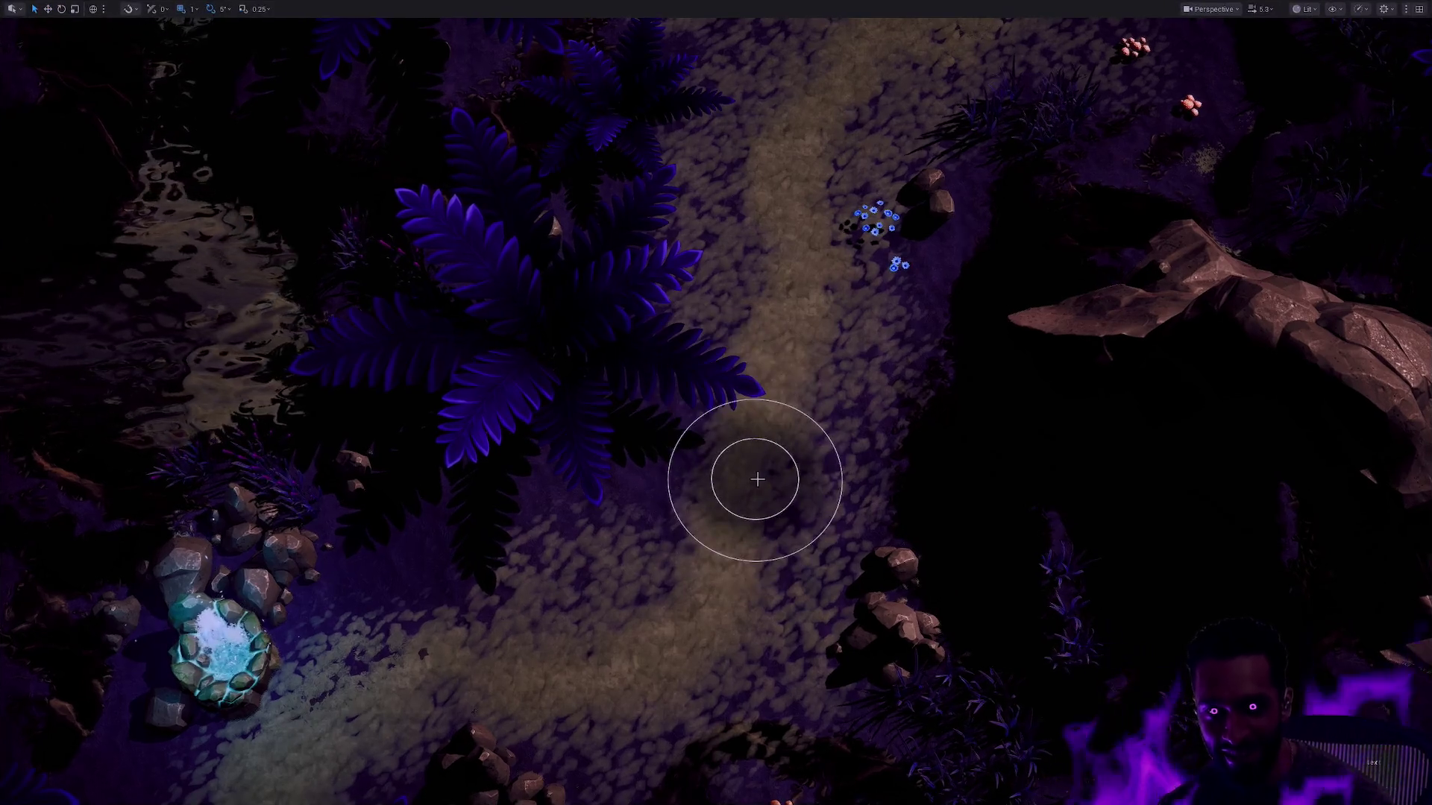
key(alt+p)
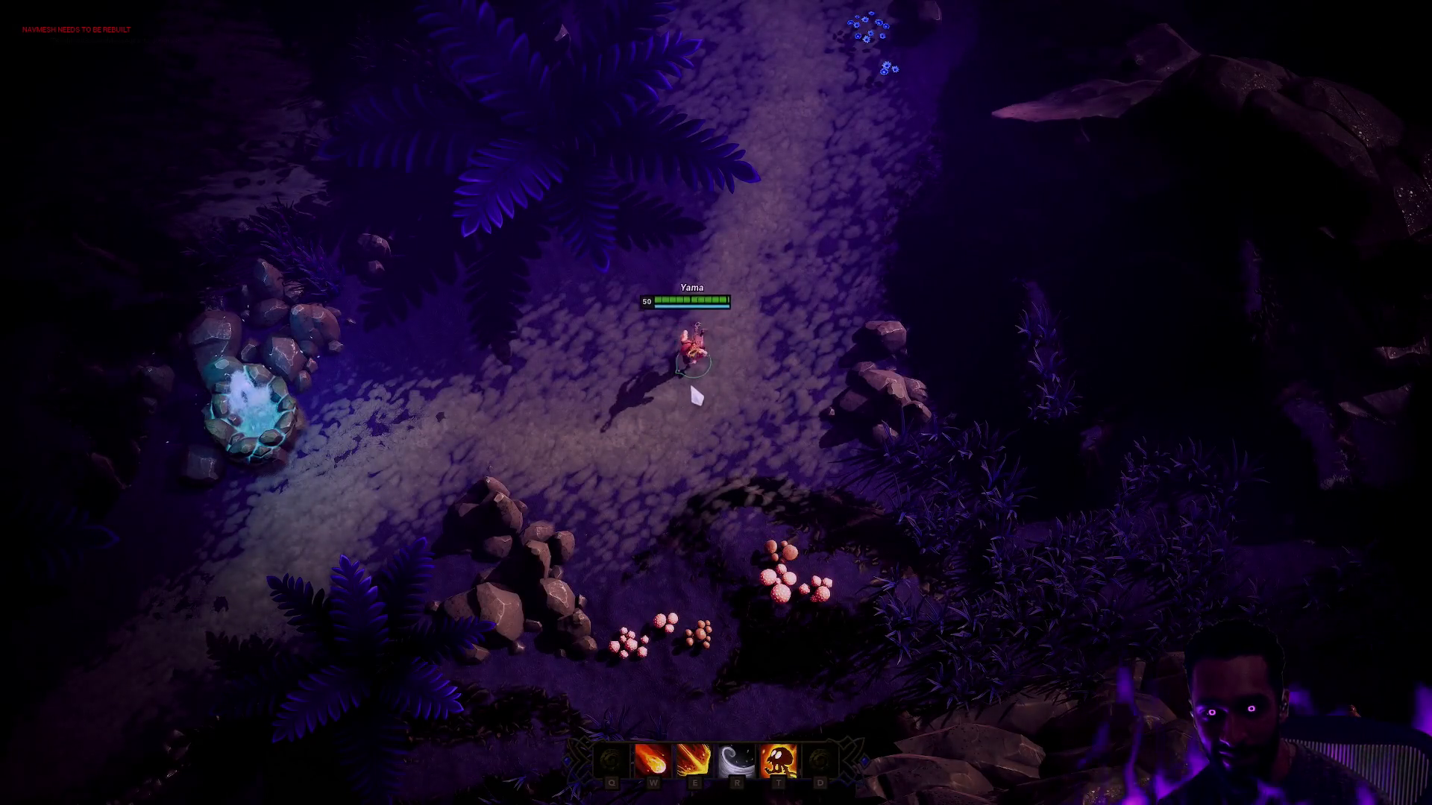
Step: Walk the mage up the path and hit the first enemy with W, T, E and R abilities
right_click(742, 339)
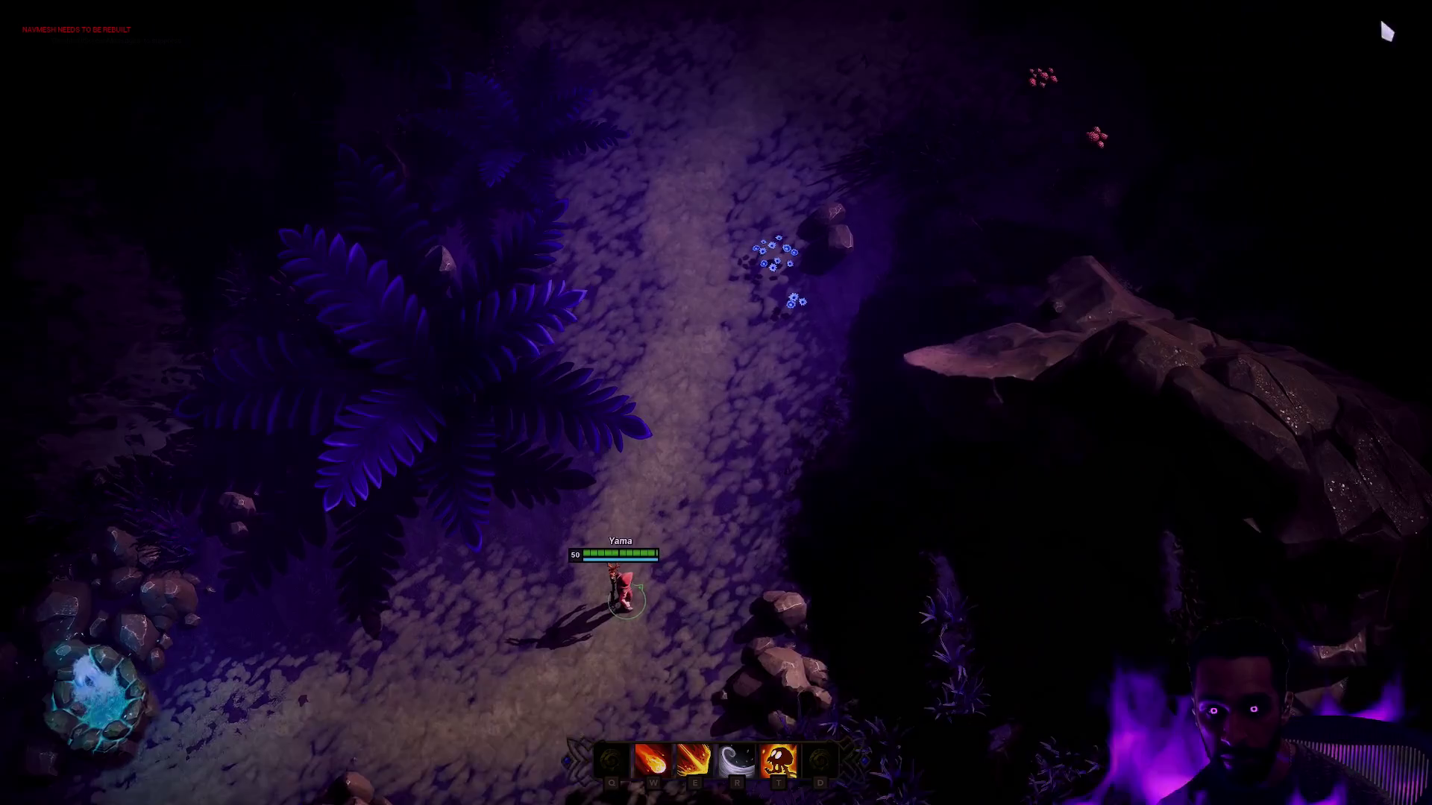
right_click(654, 437)
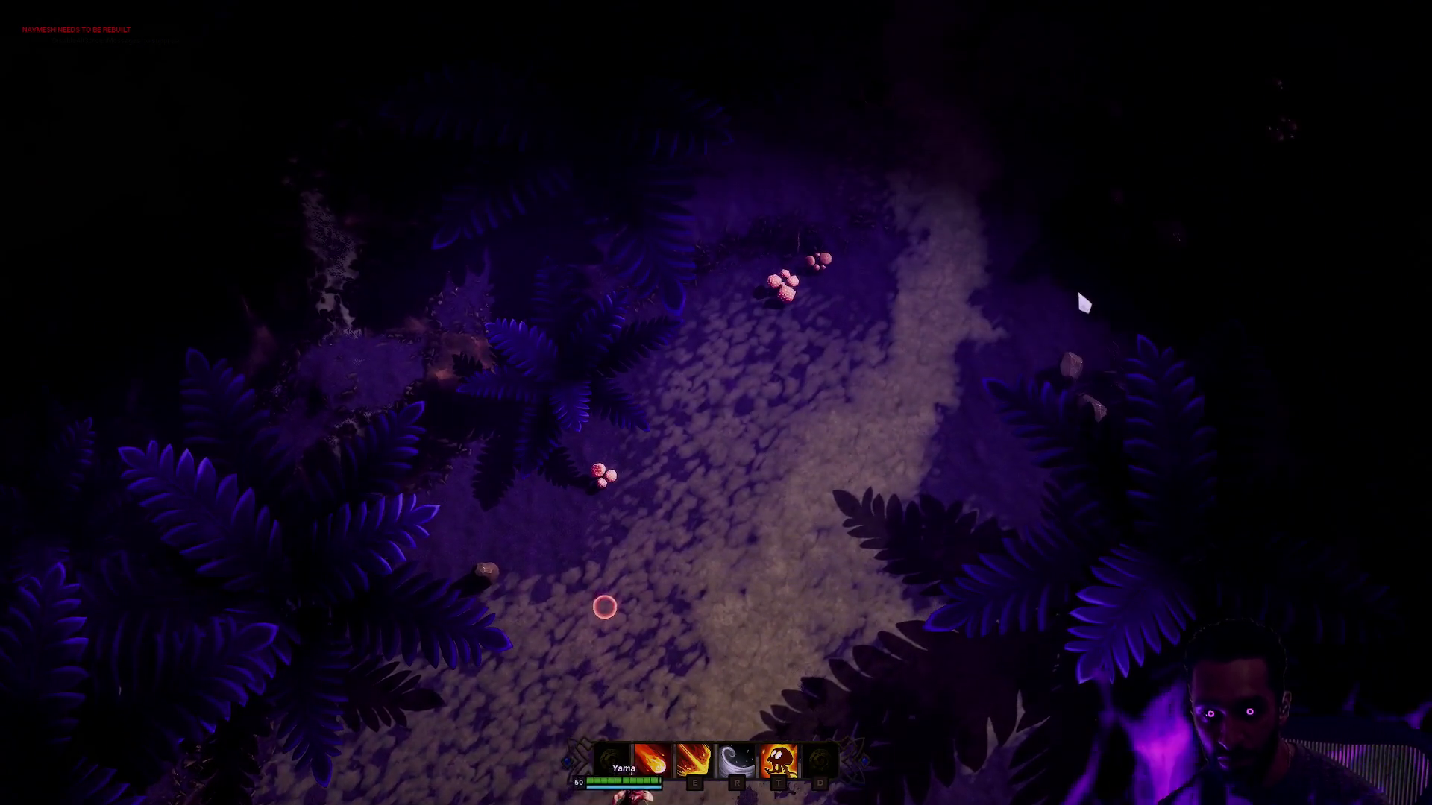
click(886, 394)
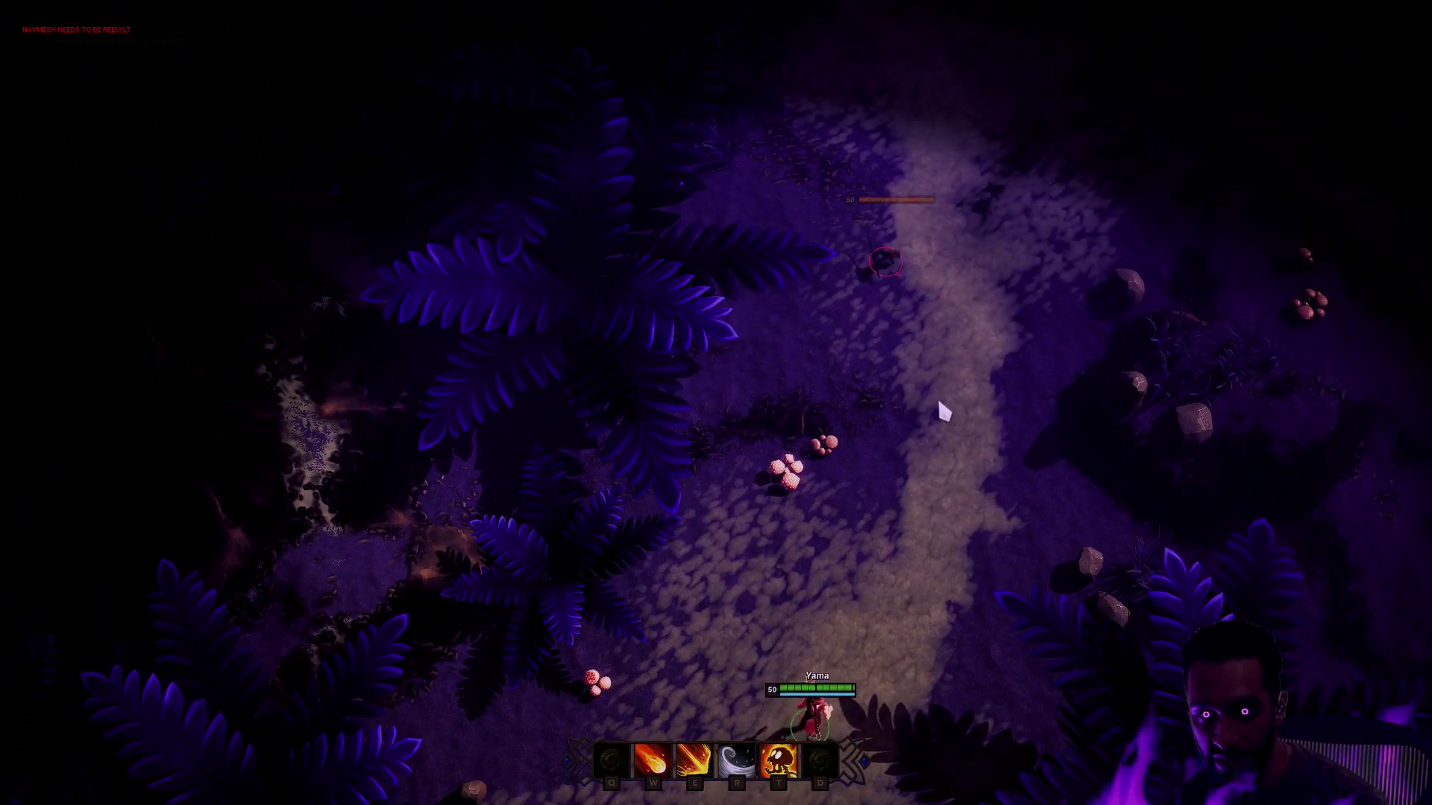
key(w)
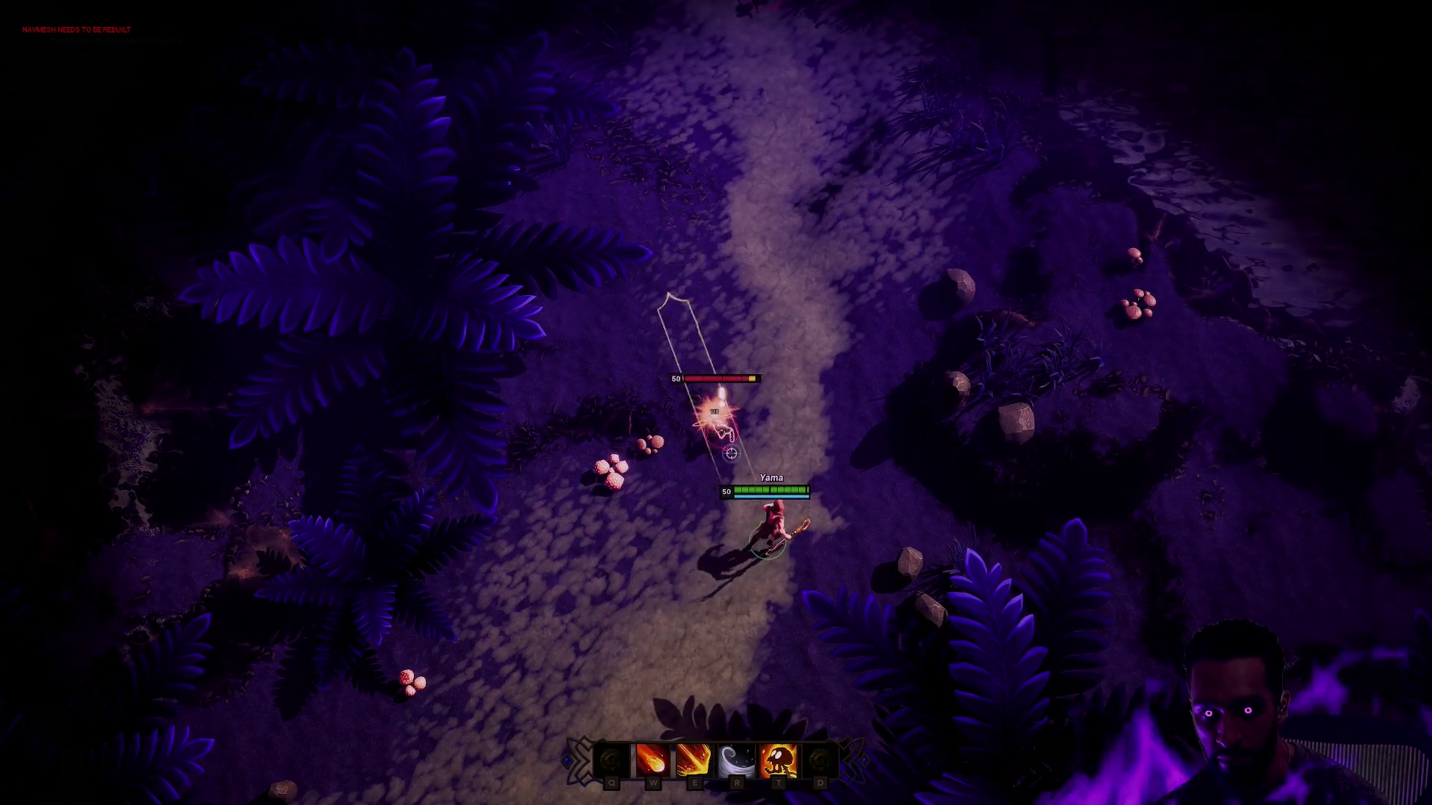
key(t)
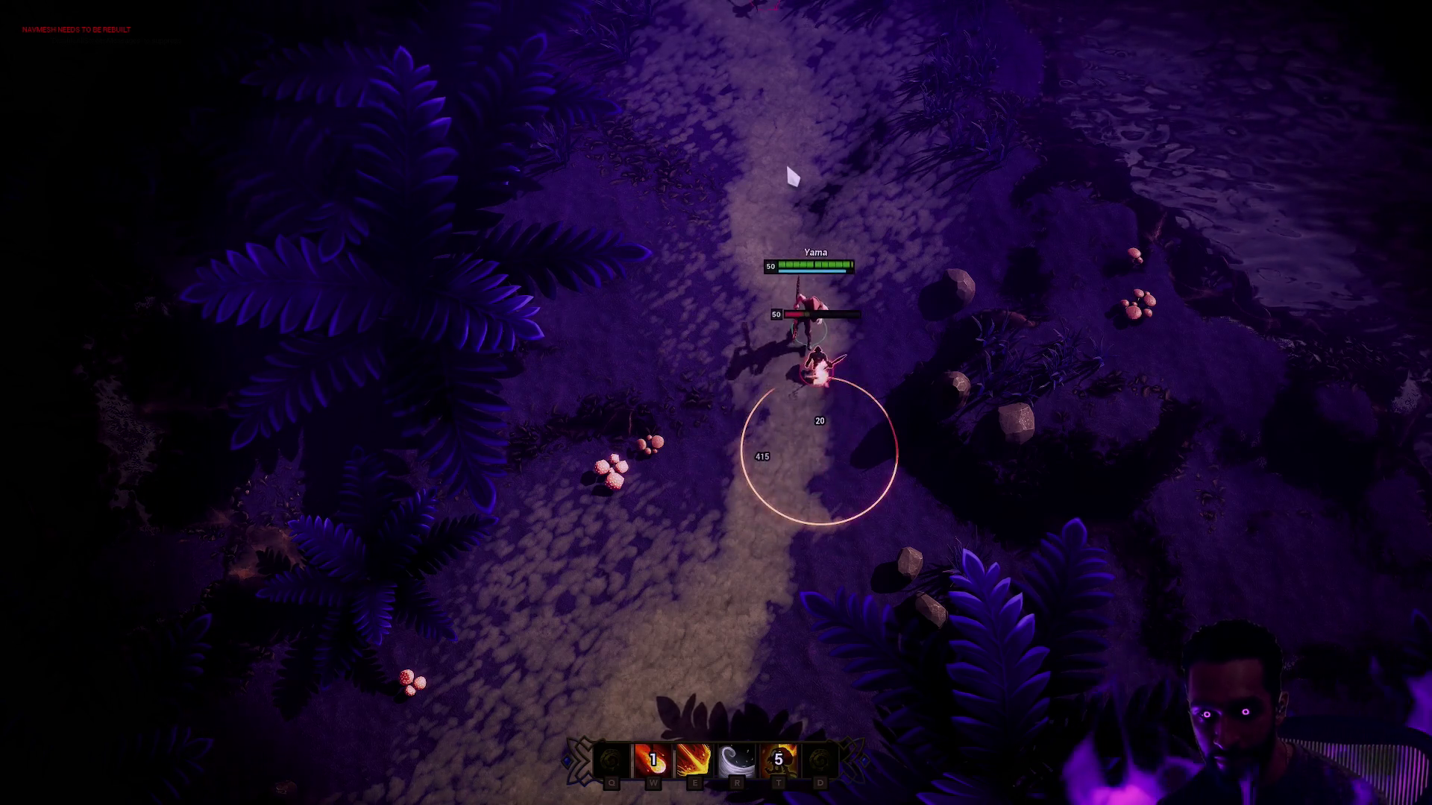
key(e)
key(w)
key(r)
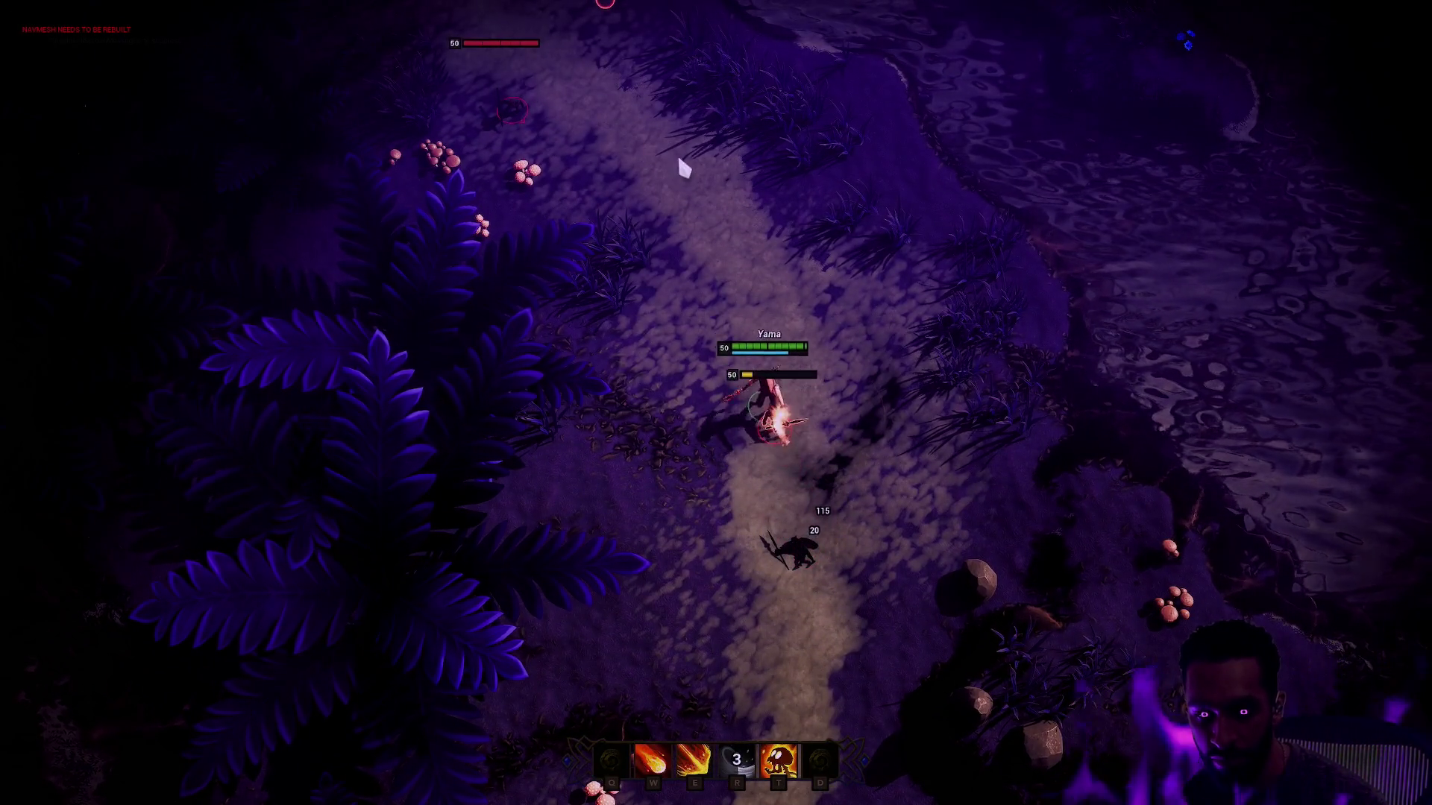
Step: Move north toward more enemies and fight them with fire bursts, a dash and area abilities
right_click(605, 6)
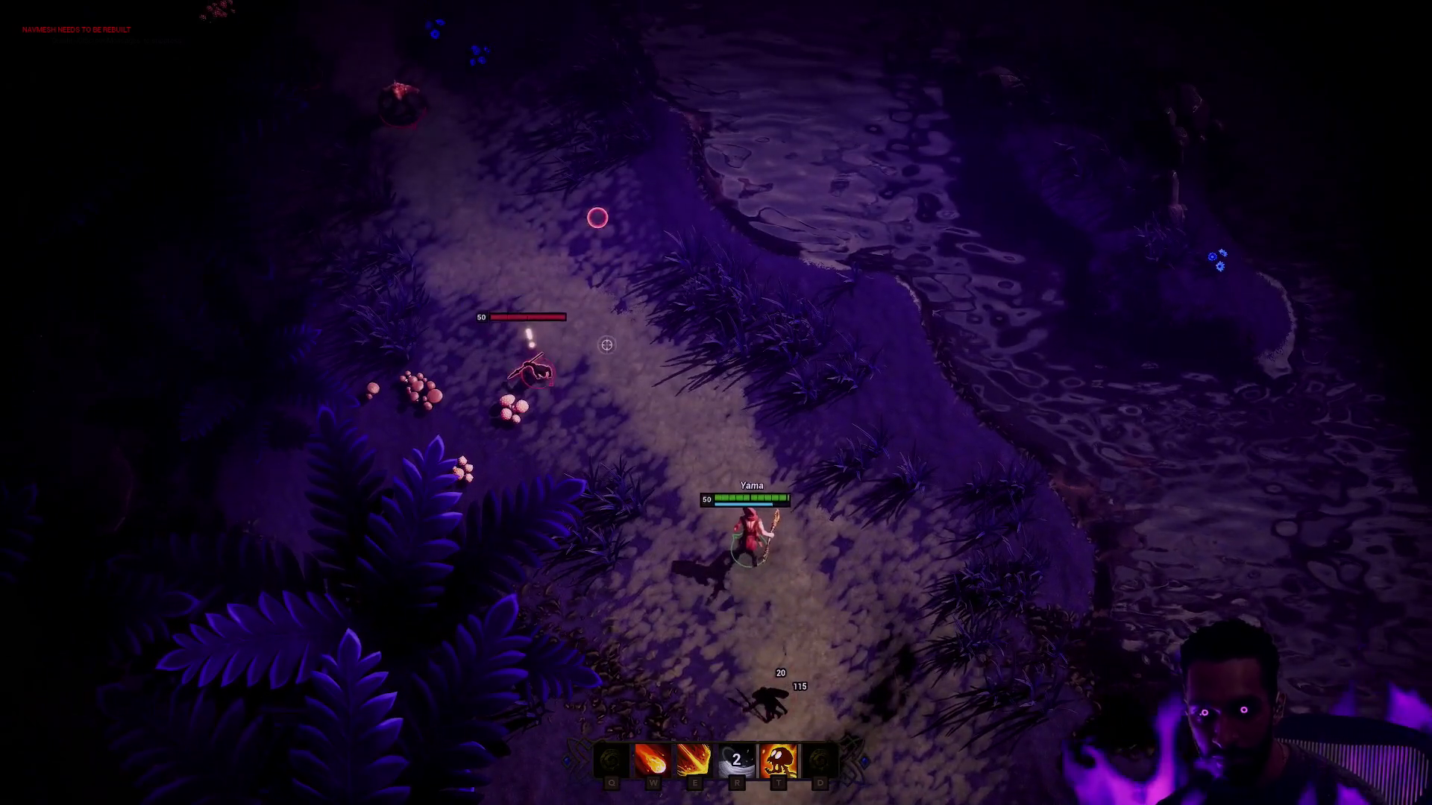
key(w)
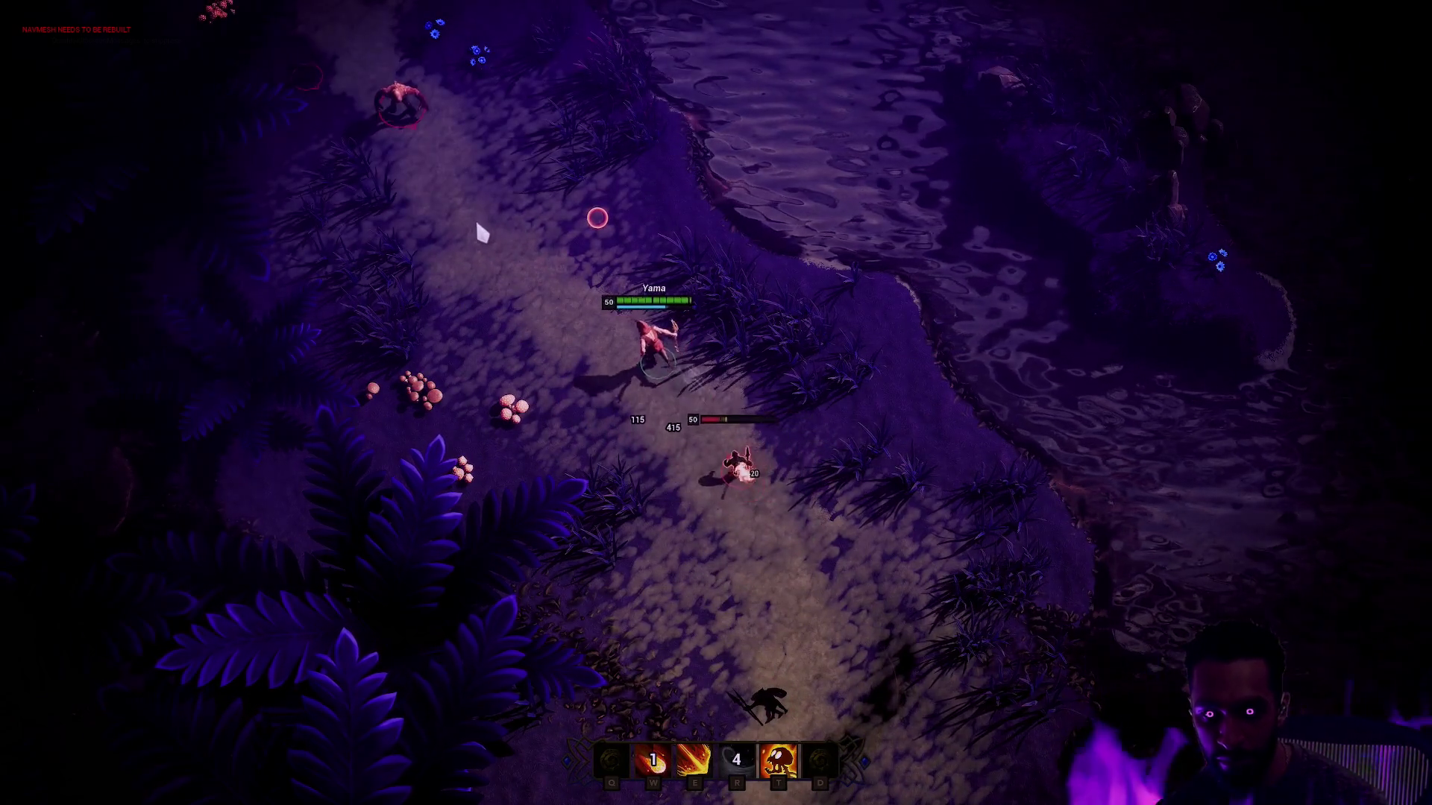
key(r)
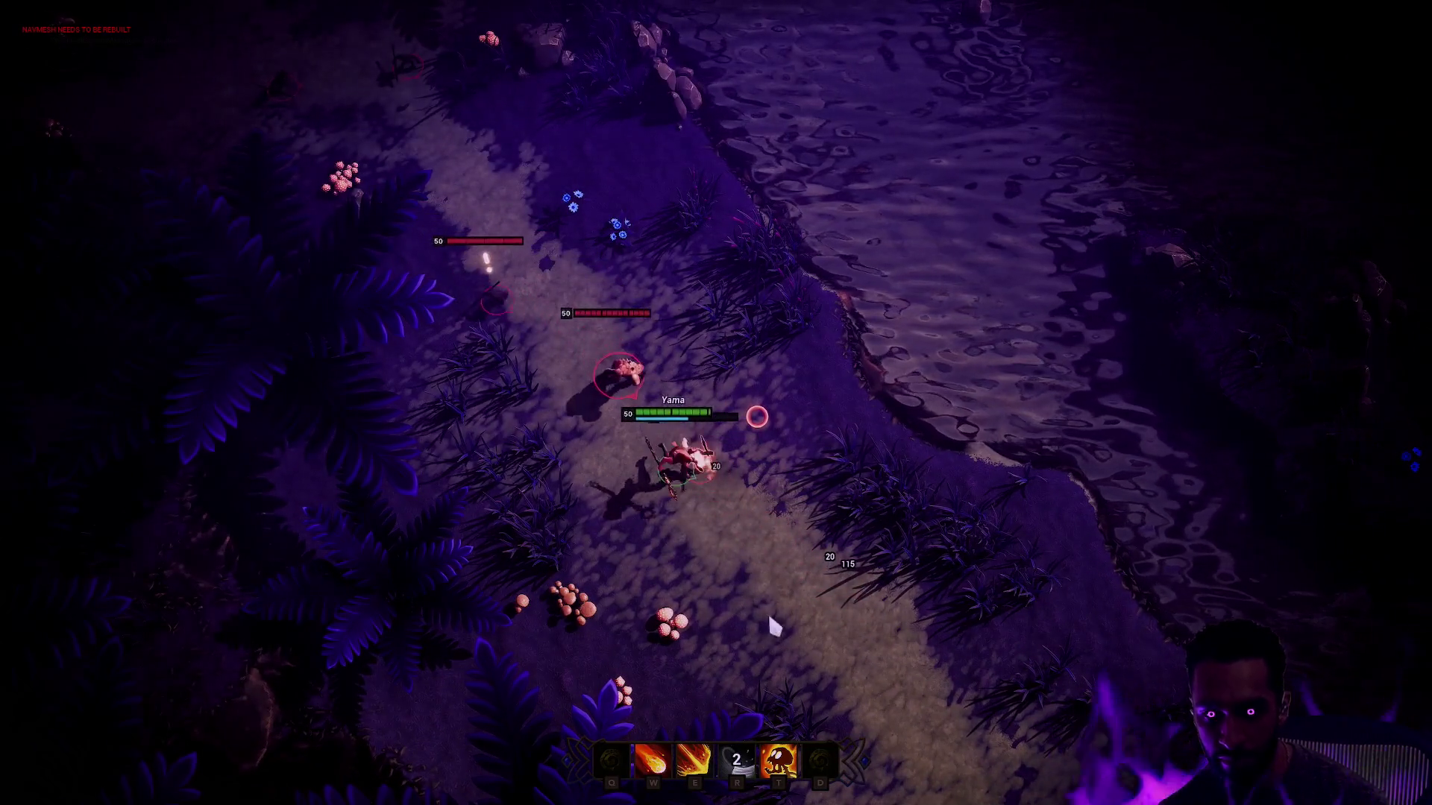
key(e)
key(t)
key(w)
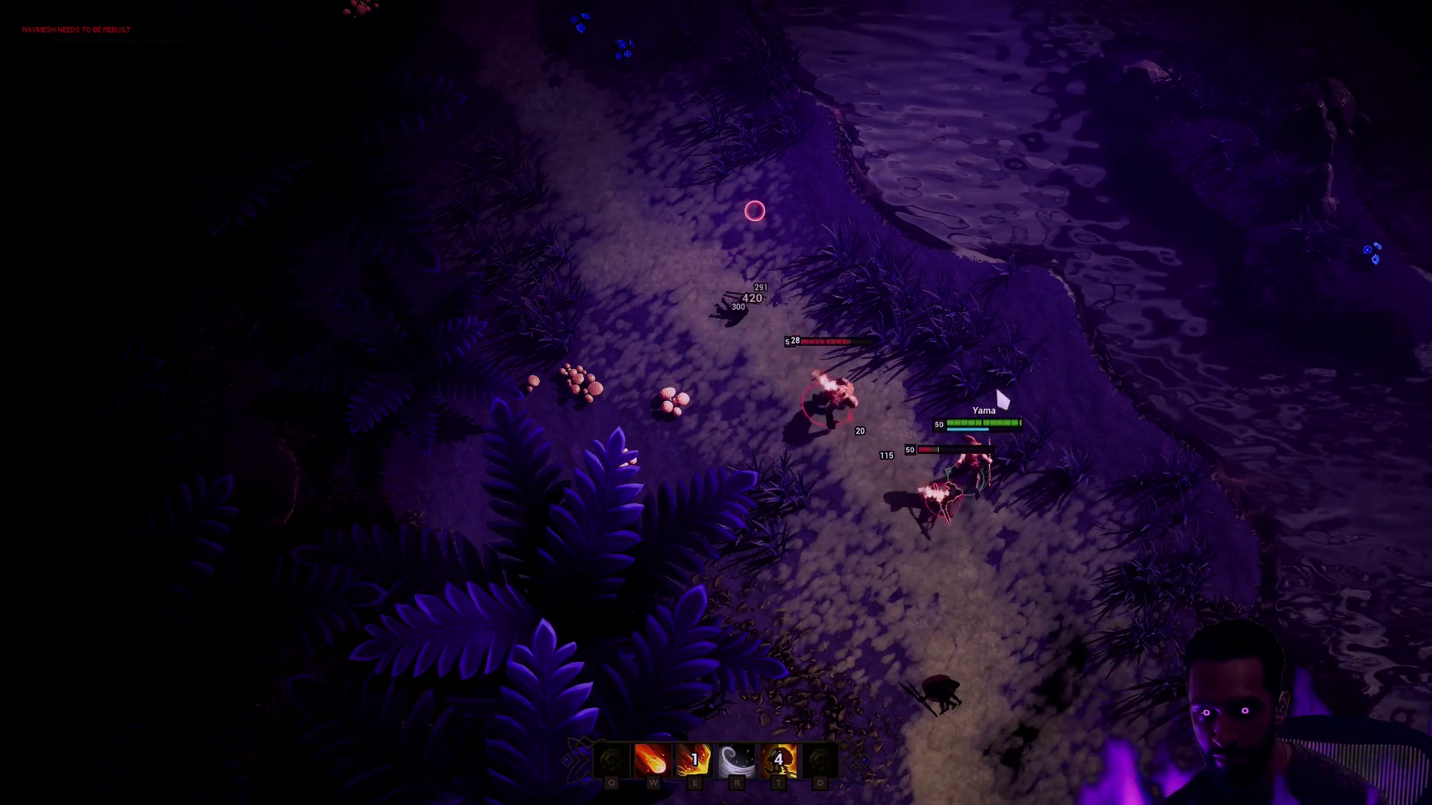
Step: Fight along the path with a fire streak and circular area ability, then end the session
right_click(946, 568)
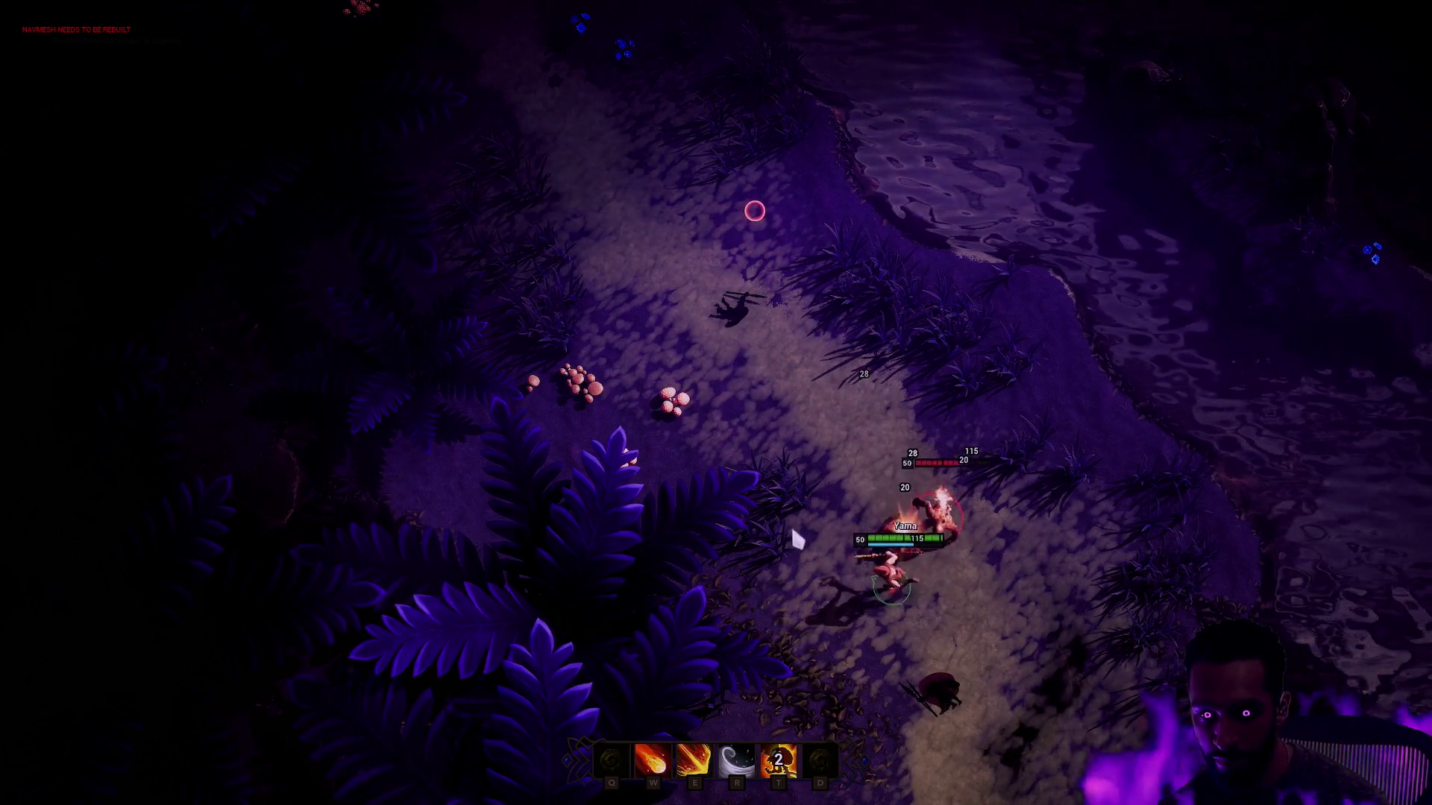
right_click(811, 361)
key(w)
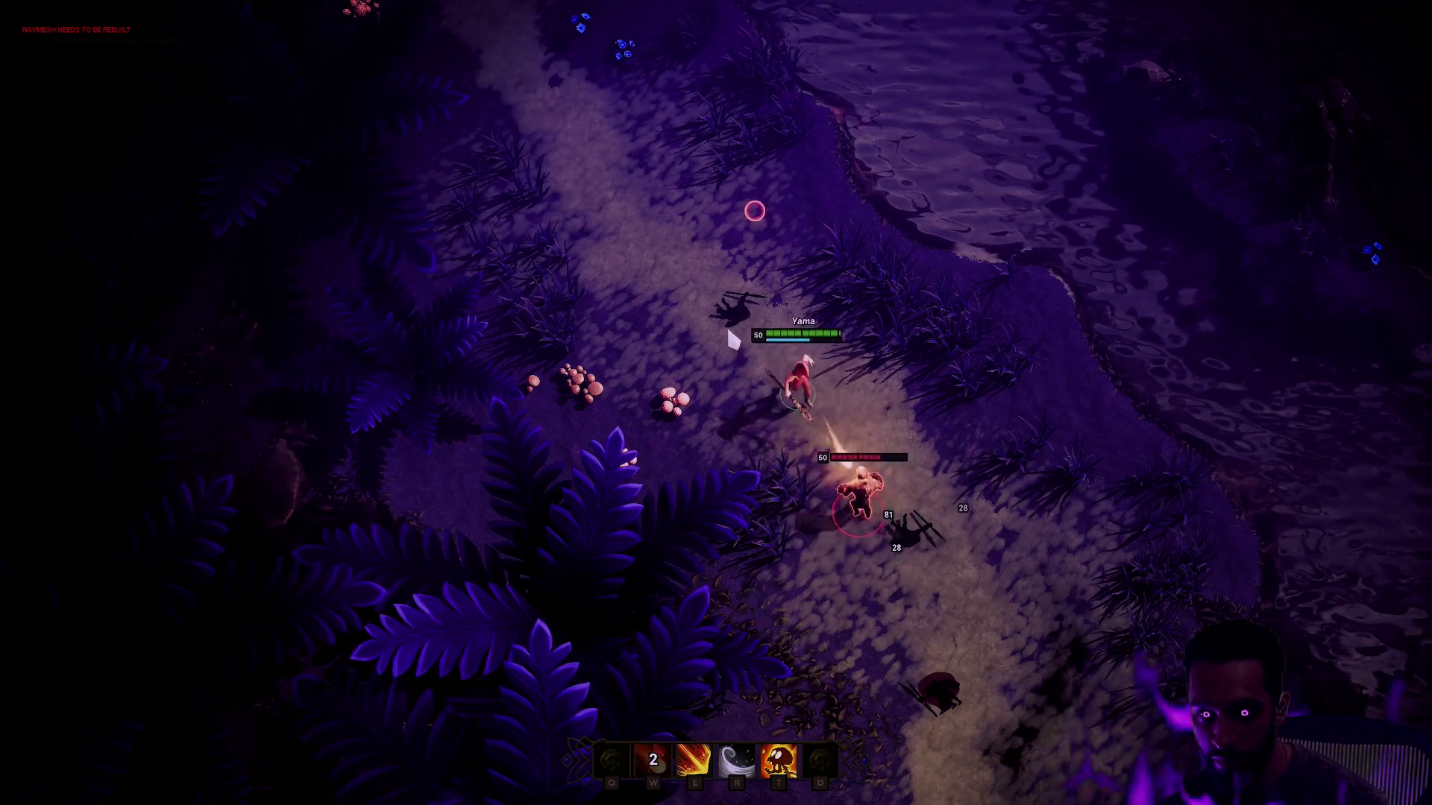
right_click(755, 211)
key(t)
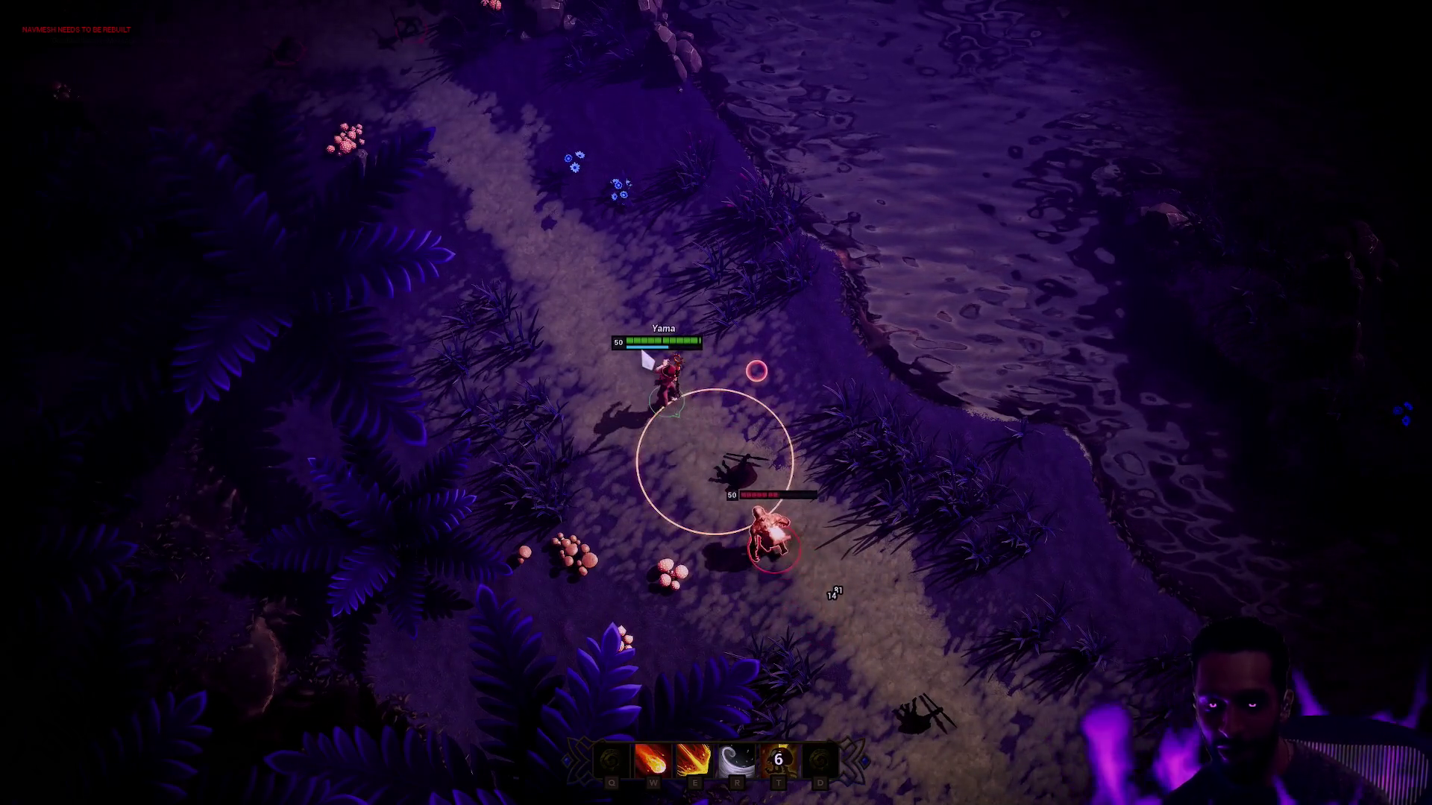
key(Escape)
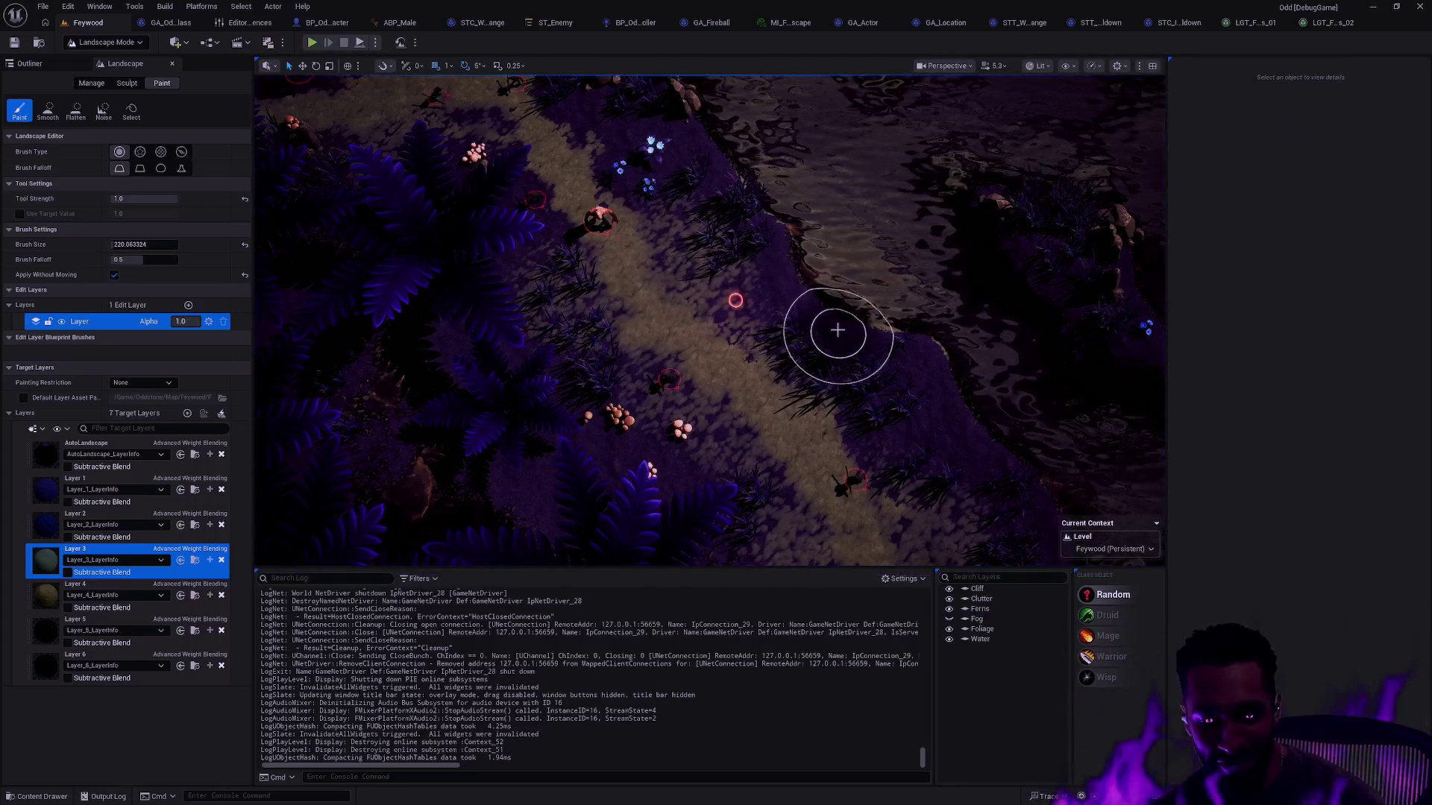
Step: Switch to Selection Mode and fly the camera over the painted forest path
key(shift+1)
mouse_move(821, 445)
mouse_down()
mouse_move(821, 268)
mouse_move(872, 98)
mouse_up()
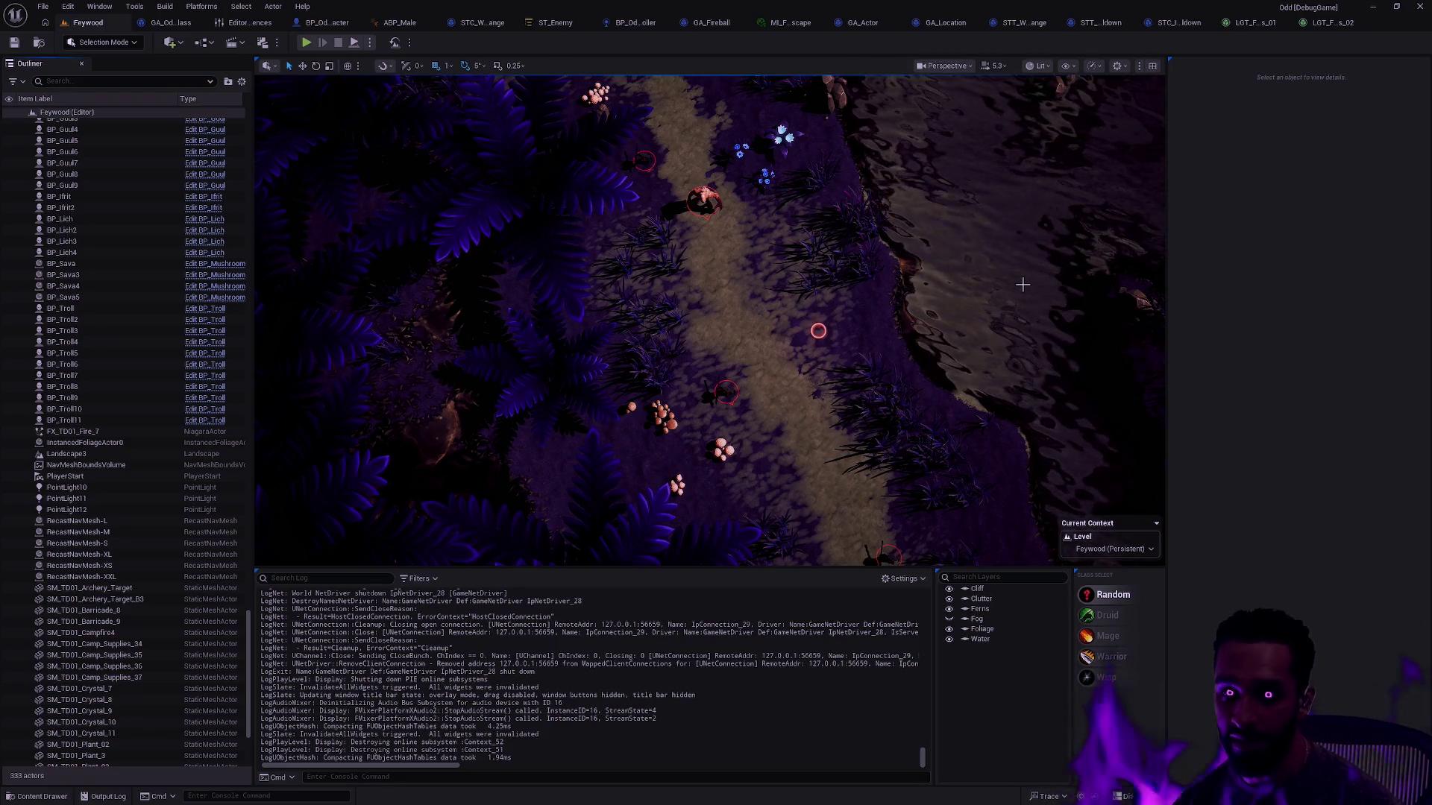
Step: Review the path in immersive full-screen, restore the layout, and open the Content Drawer at Foliage
key(F11)
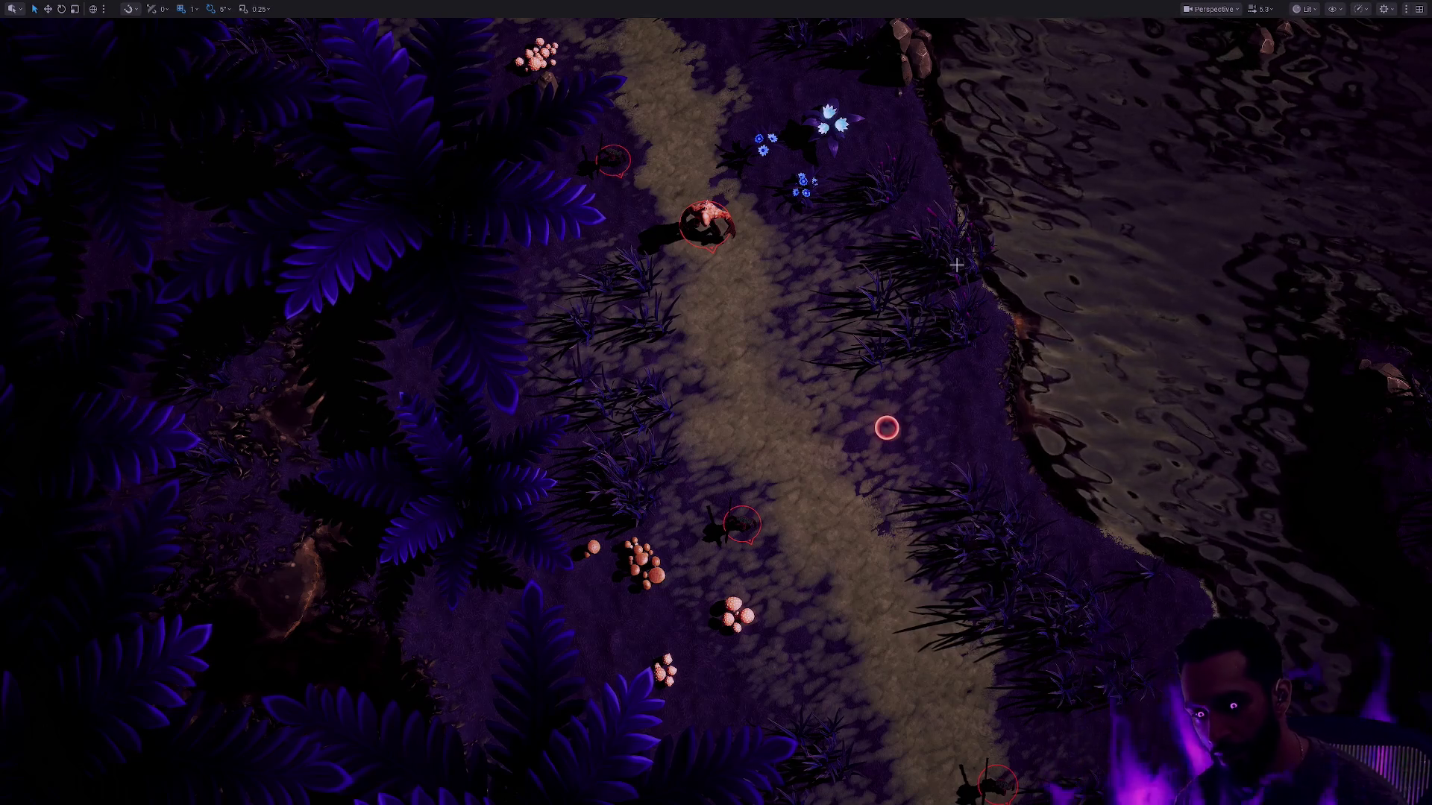
key(F11)
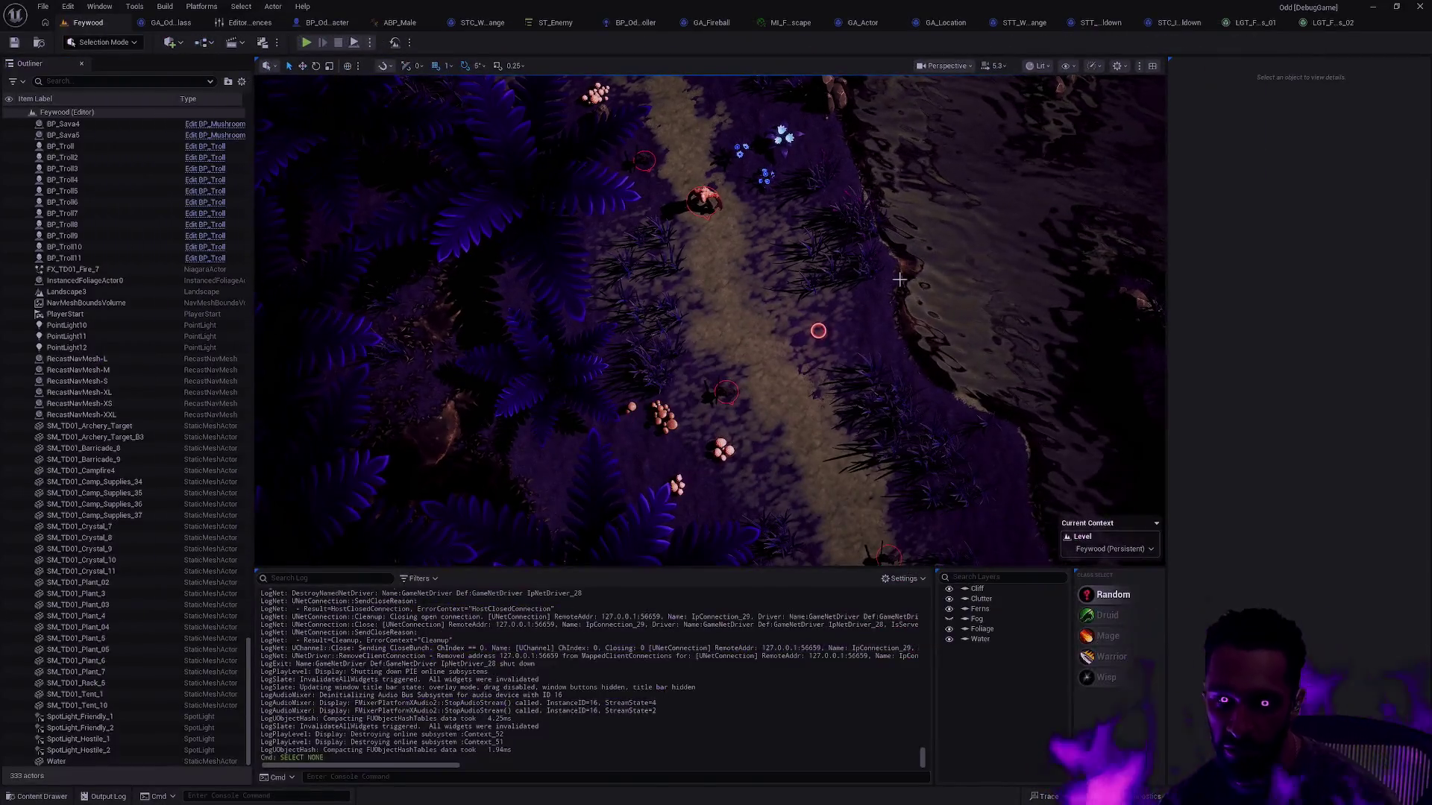
key(ctrl+space)
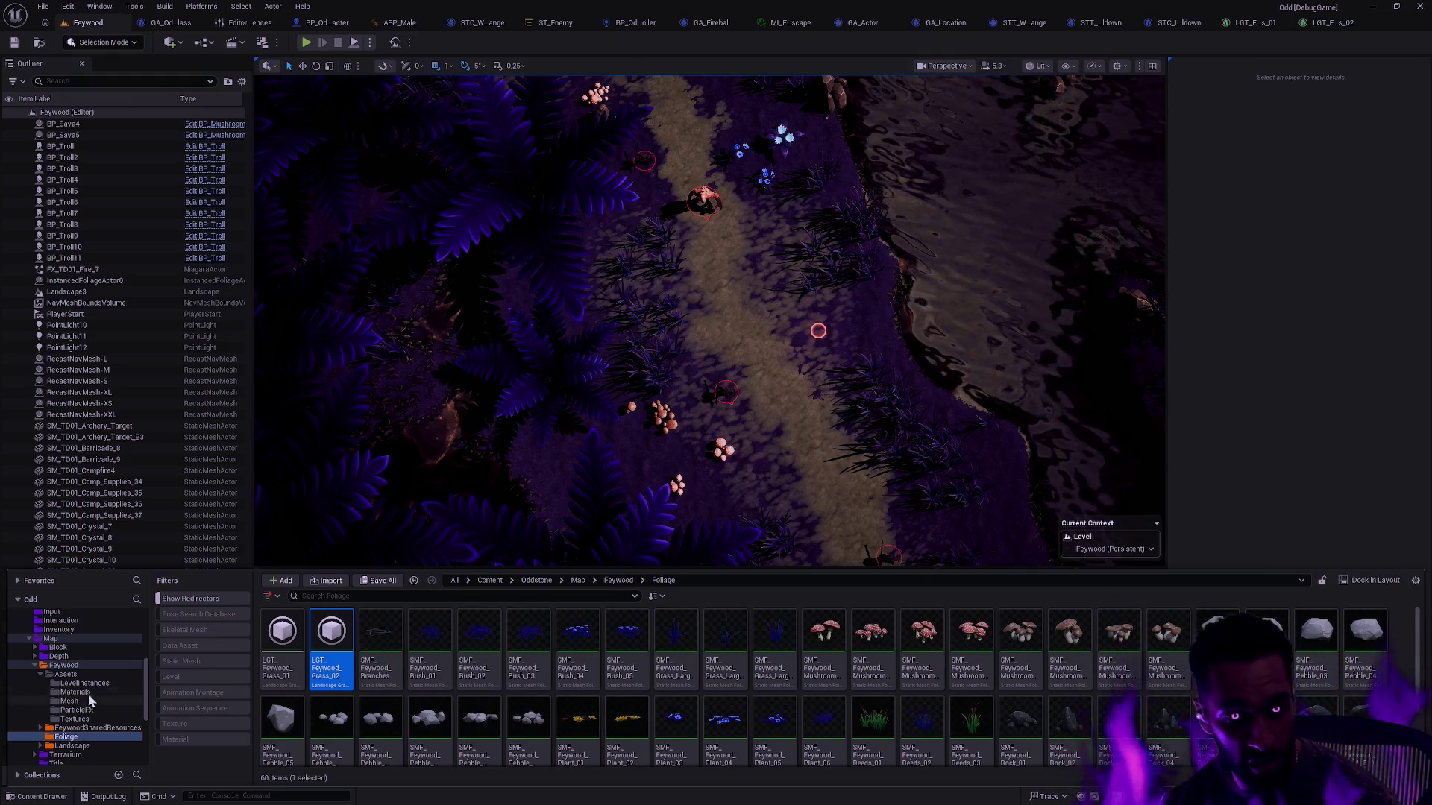
Step: Open the Depth level from the Map/Depth folder and look over its BP_Ifrit5 enemies
scroll(88, 694, down, 5)
scroll(82, 690, up, 4)
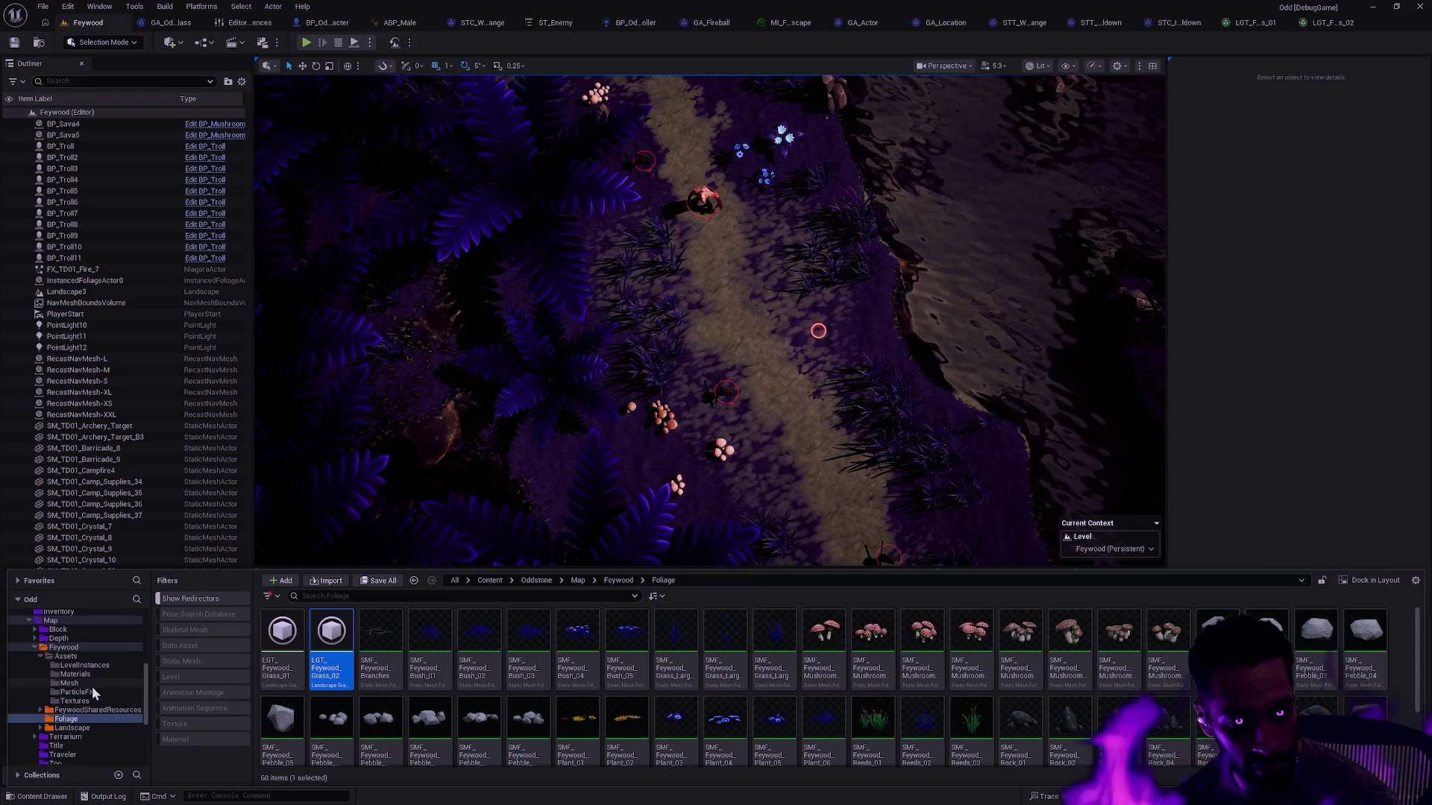
click(58, 638)
double_click(417, 663)
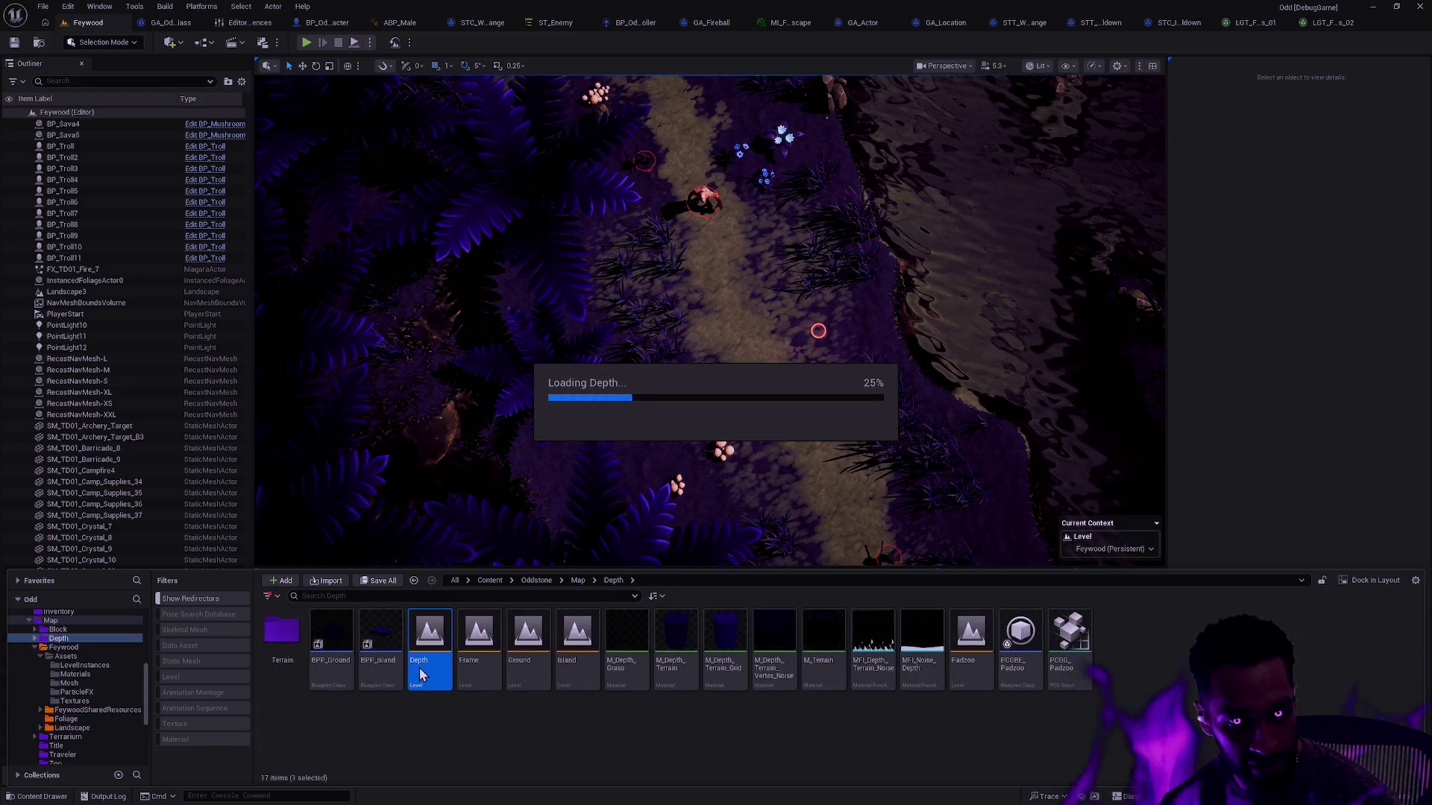
click(857, 419)
right_click(803, 313)
key(Escape)
click(421, 144)
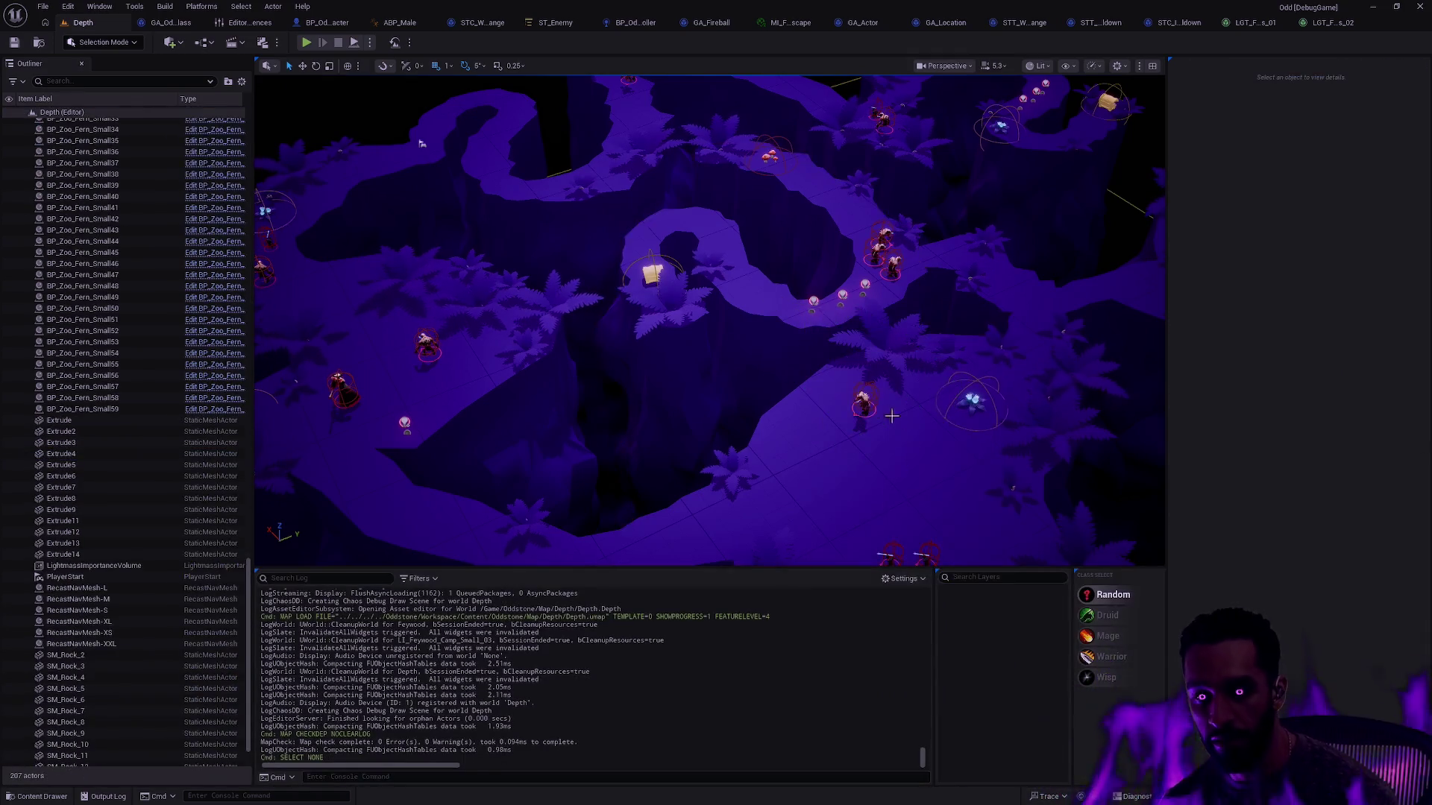
scroll(889, 413, up, 8)
mouse_move(889, 414)
mouse_down()
mouse_move(1022, 469)
mouse_move(955, 499)
mouse_move(890, 412)
mouse_move(793, 452)
mouse_up()
Step: Reopen the Feywood level from the Map/Feywood folder in the Content Drawer
key(ctrl+space)
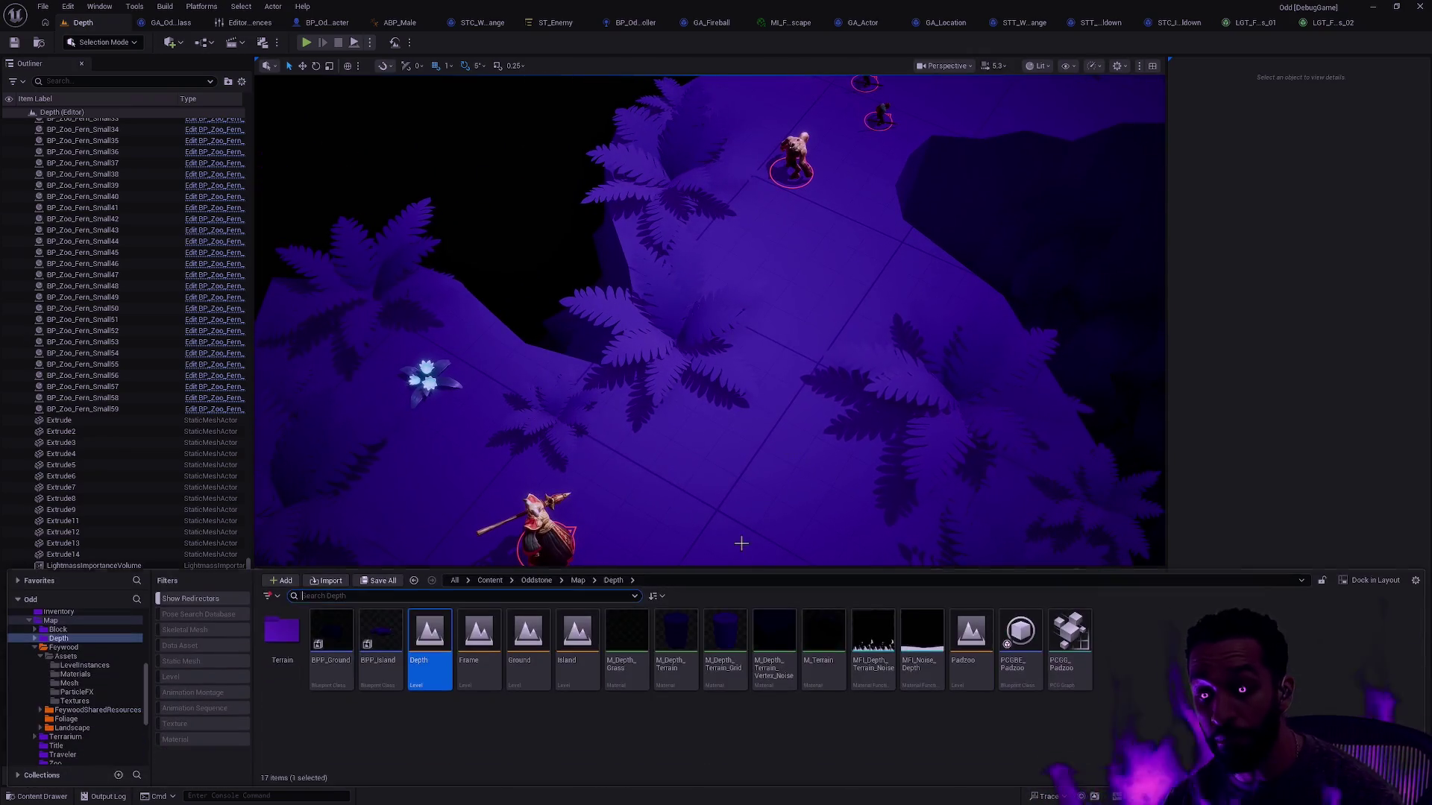
click(75, 701)
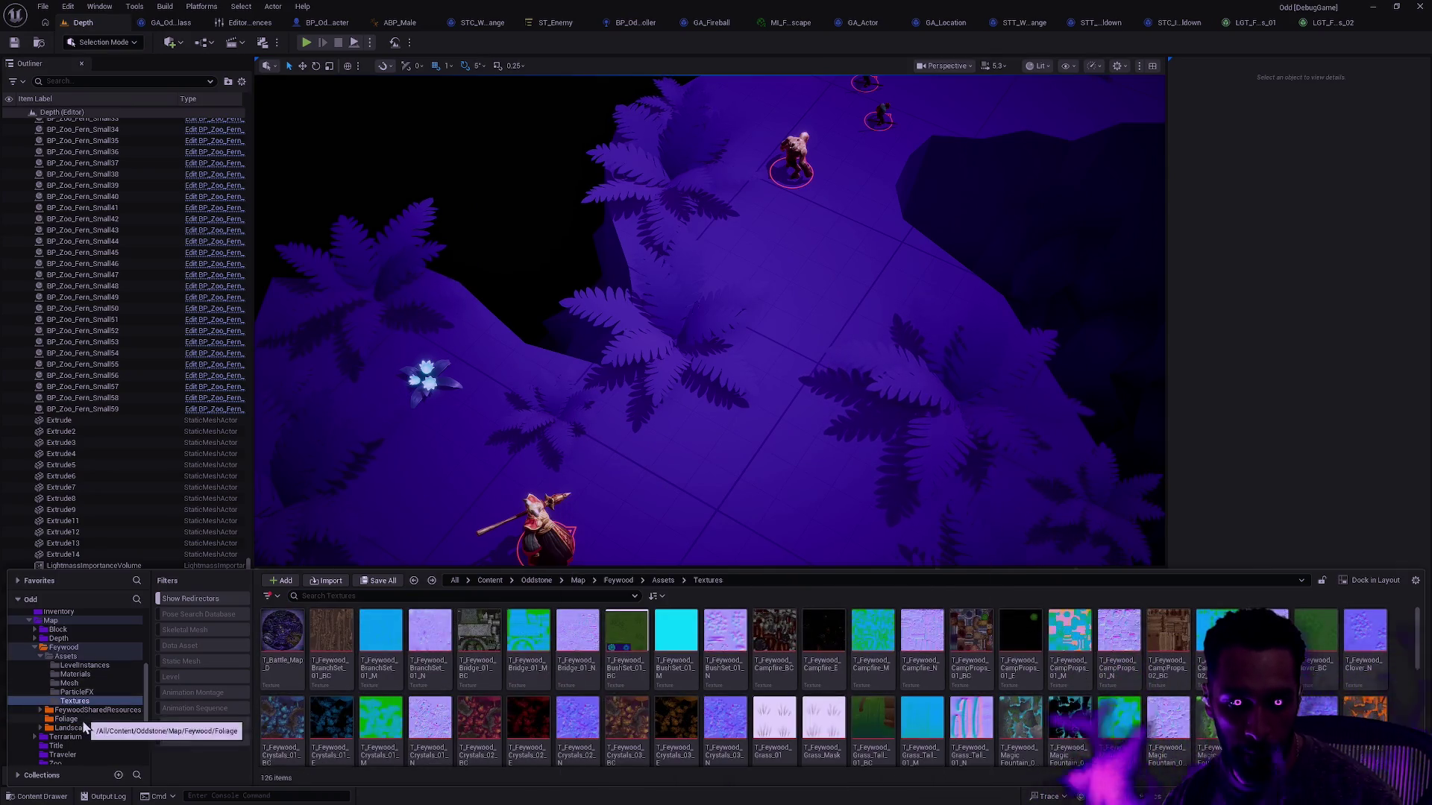
click(64, 648)
double_click(498, 656)
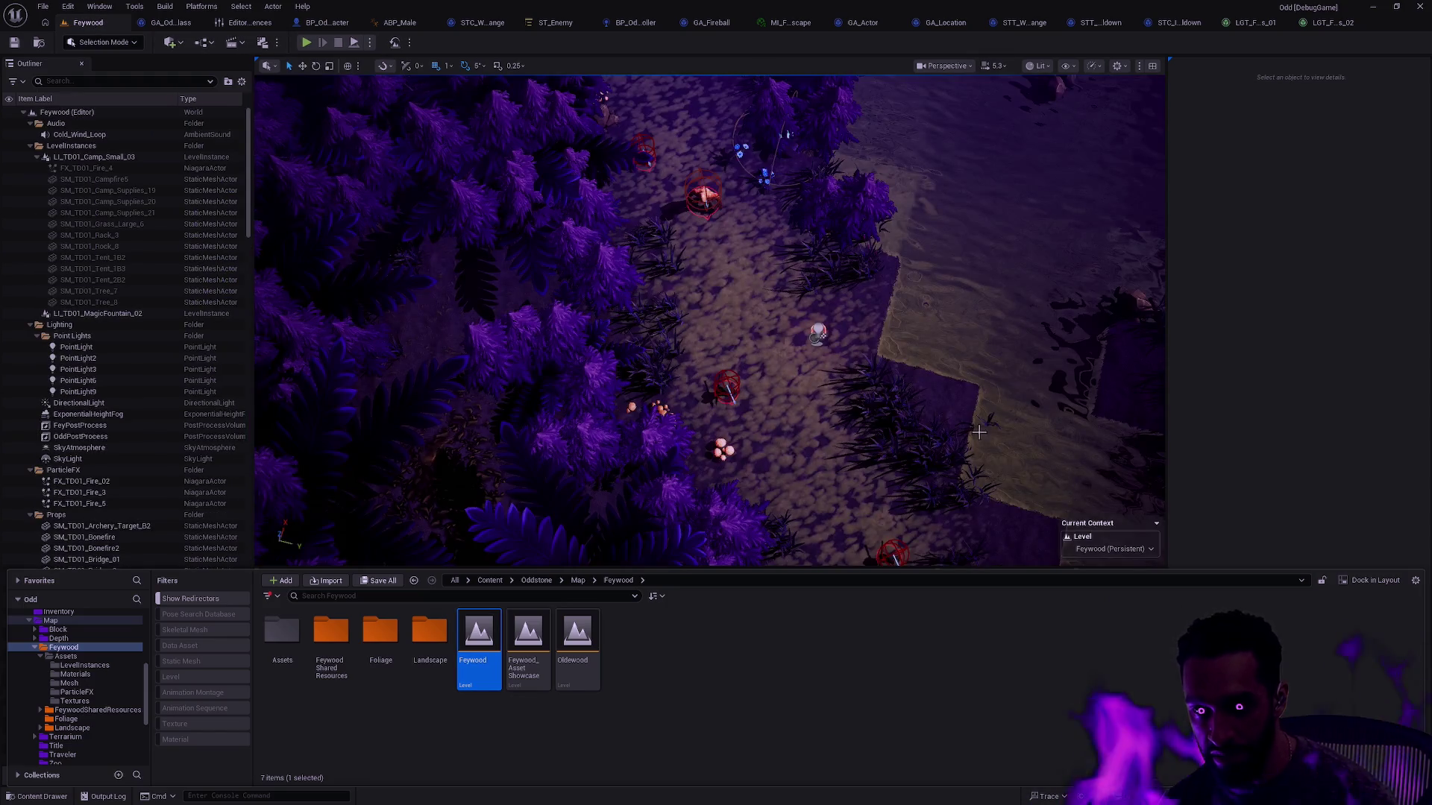
Step: Fly the camera along the dirt path past the river to the glowing stone well clearing, then go fullscreen
right_click(907, 257)
key(Escape)
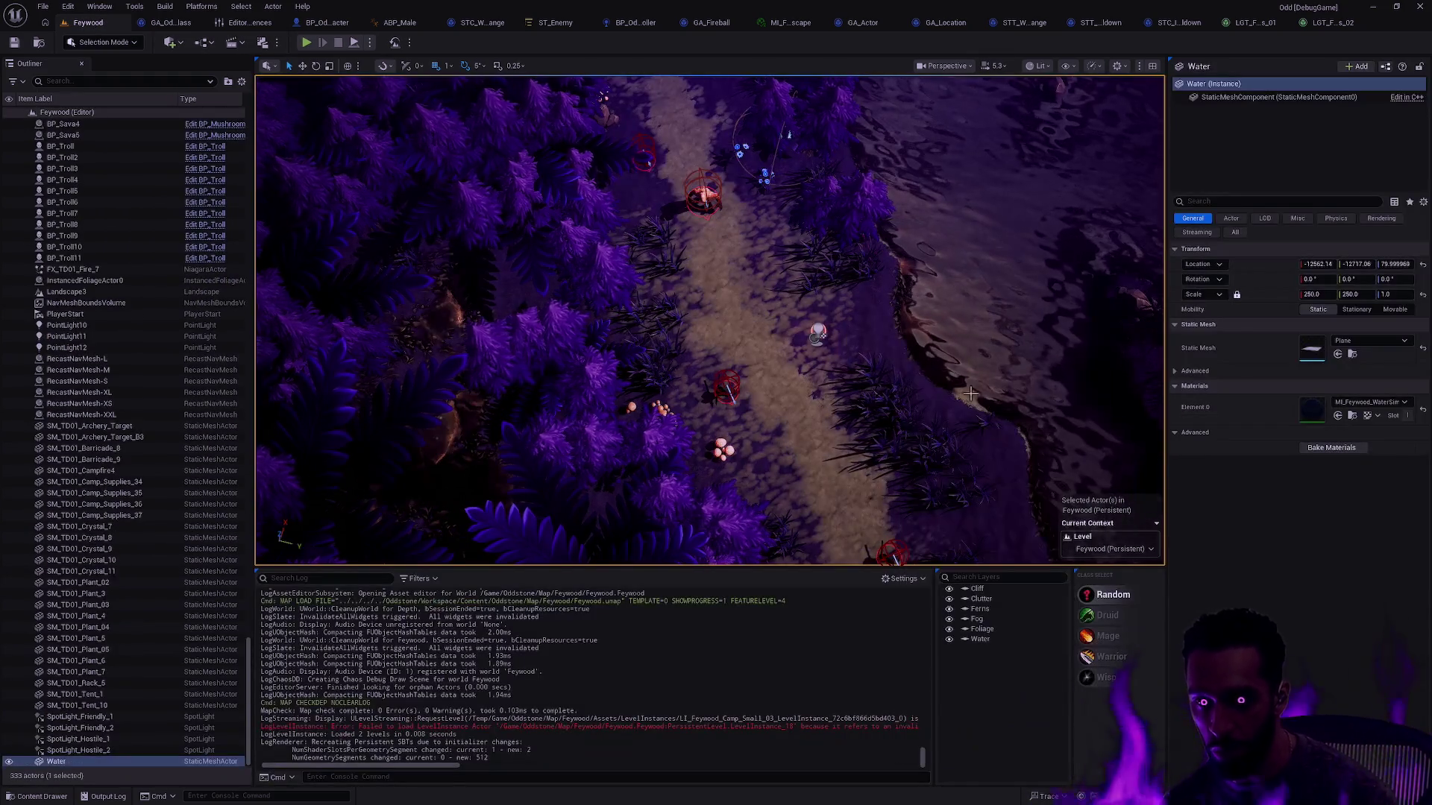
scroll(985, 419, up, 5)
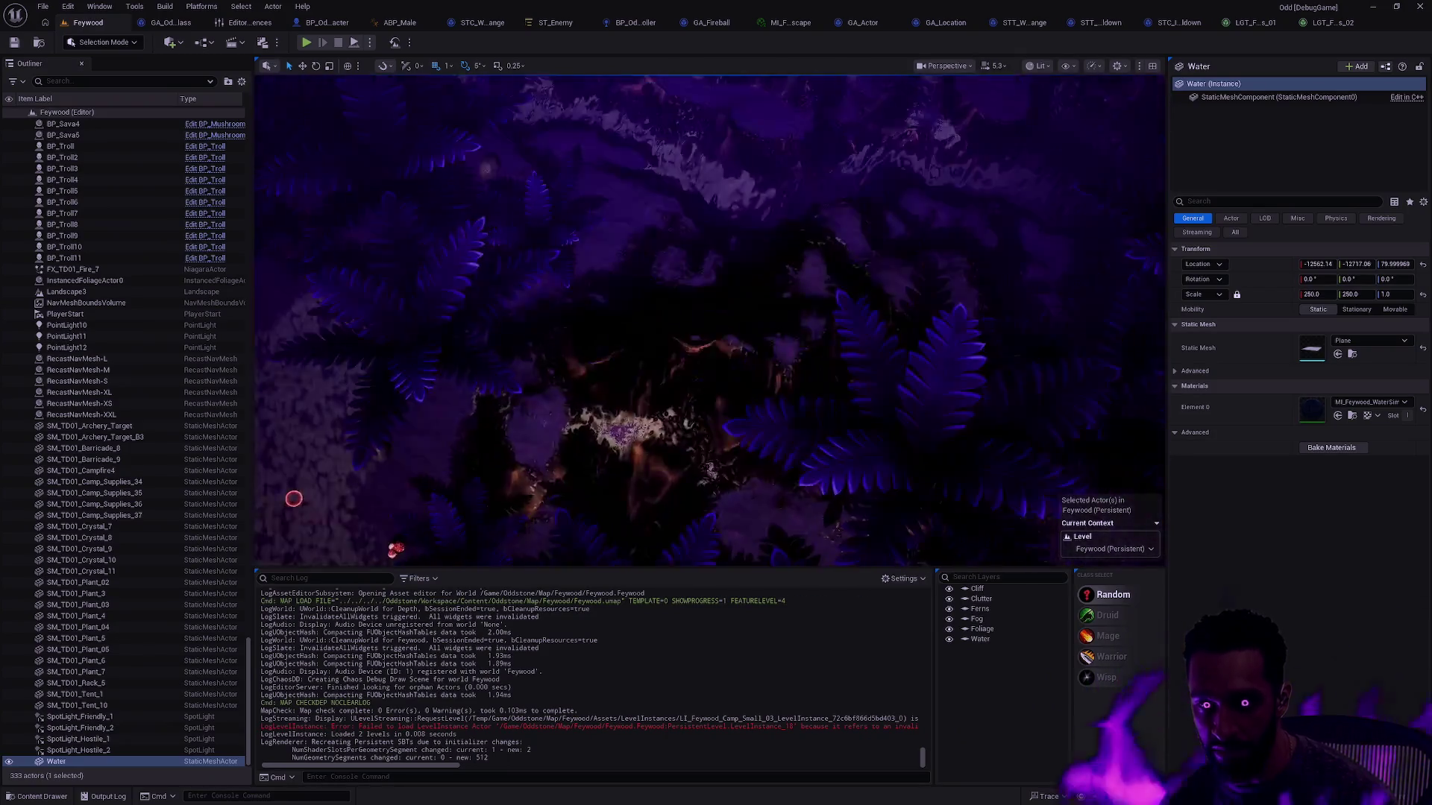
mouse_move(709, 320)
mouse_down()
mouse_move(887, 559)
mouse_move(989, 421)
mouse_move(981, 315)
mouse_up()
mouse_move(556, 153)
mouse_down()
mouse_move(641, 187)
mouse_move(655, 112)
mouse_move(975, 166)
mouse_move(727, 276)
mouse_move(825, 354)
mouse_move(793, 260)
mouse_move(961, 423)
mouse_up()
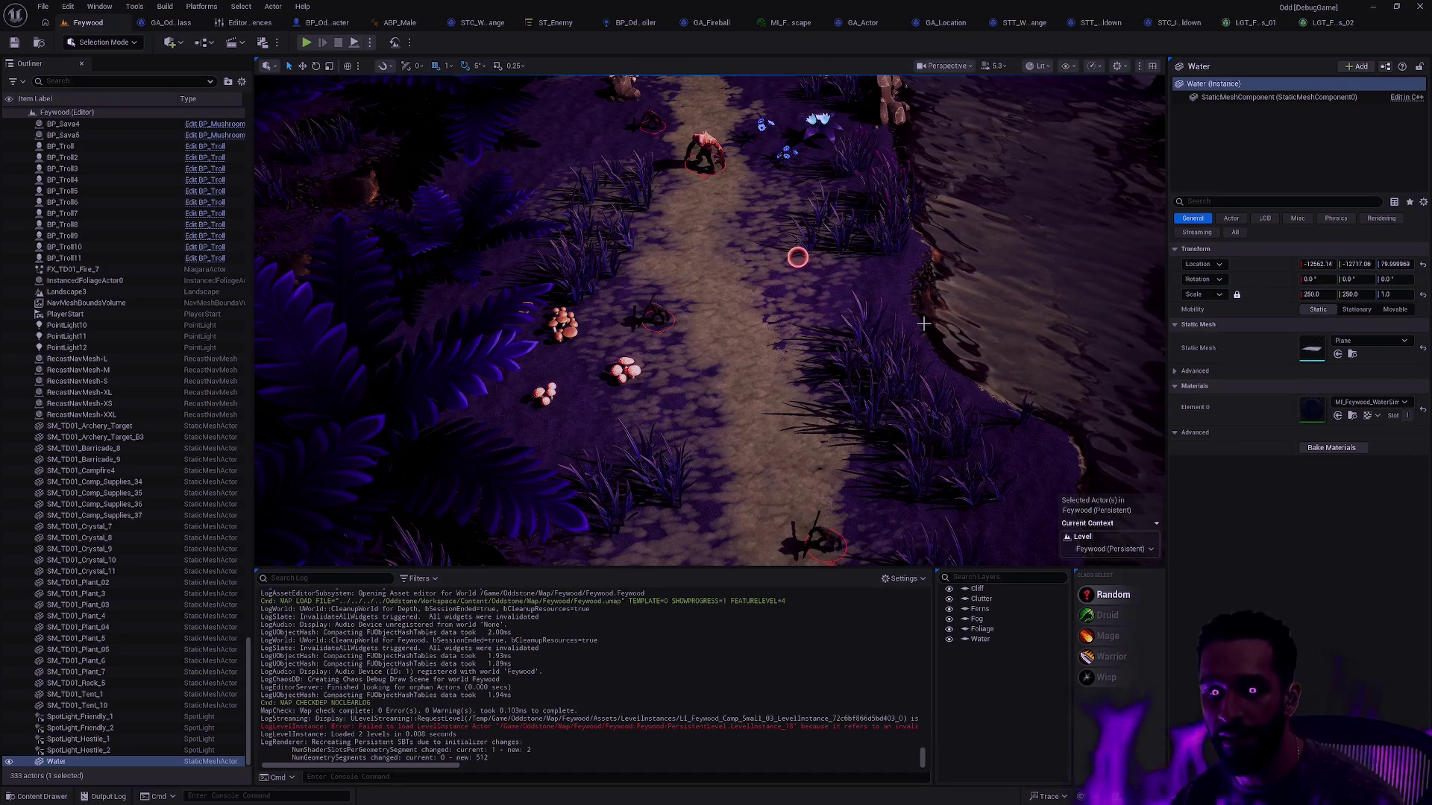
drag(899, 359, 899, 358)
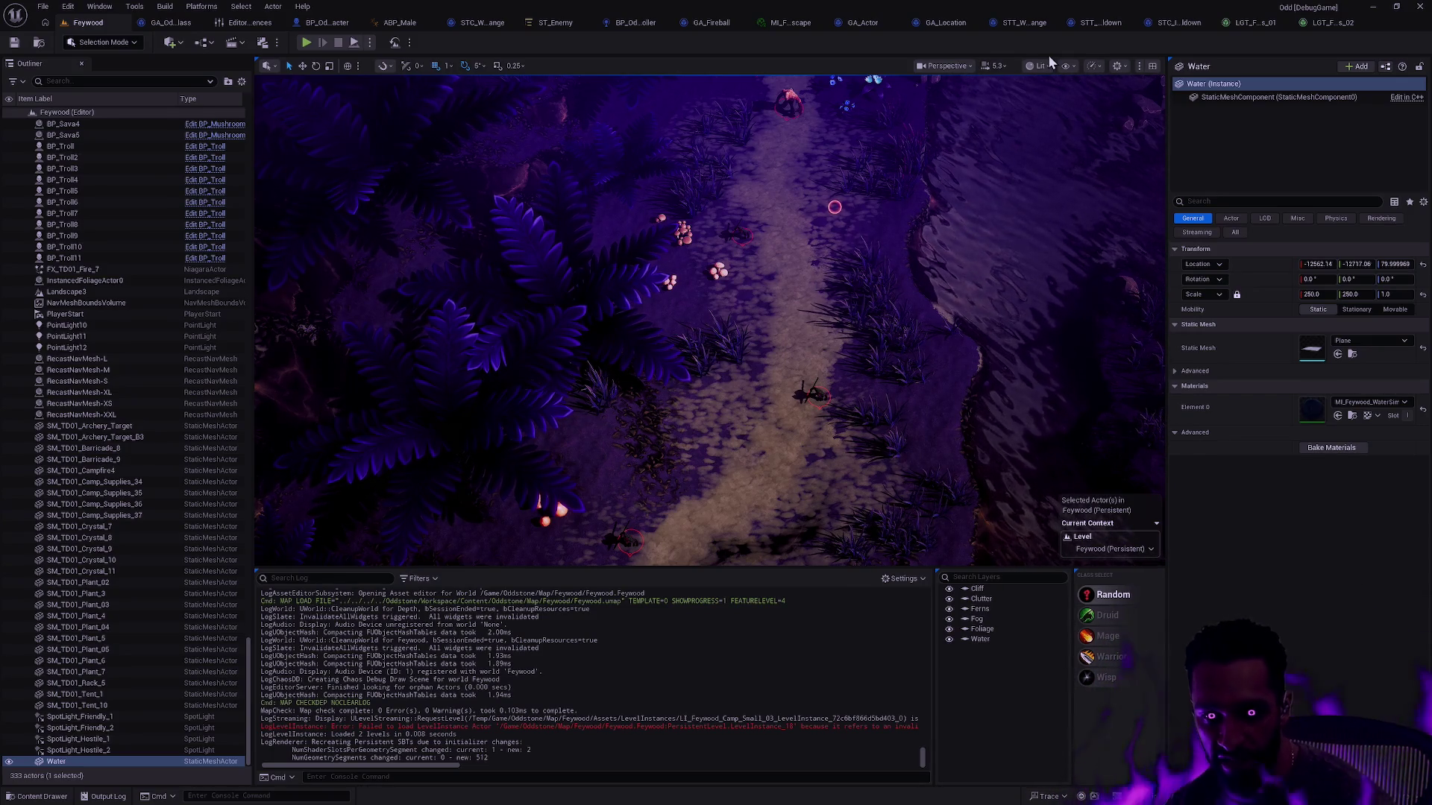
mouse_move(875, 319)
mouse_down()
mouse_move(813, 295)
mouse_move(802, 270)
mouse_move(308, 439)
mouse_move(328, 418)
mouse_move(875, 319)
mouse_move(818, 328)
mouse_up()
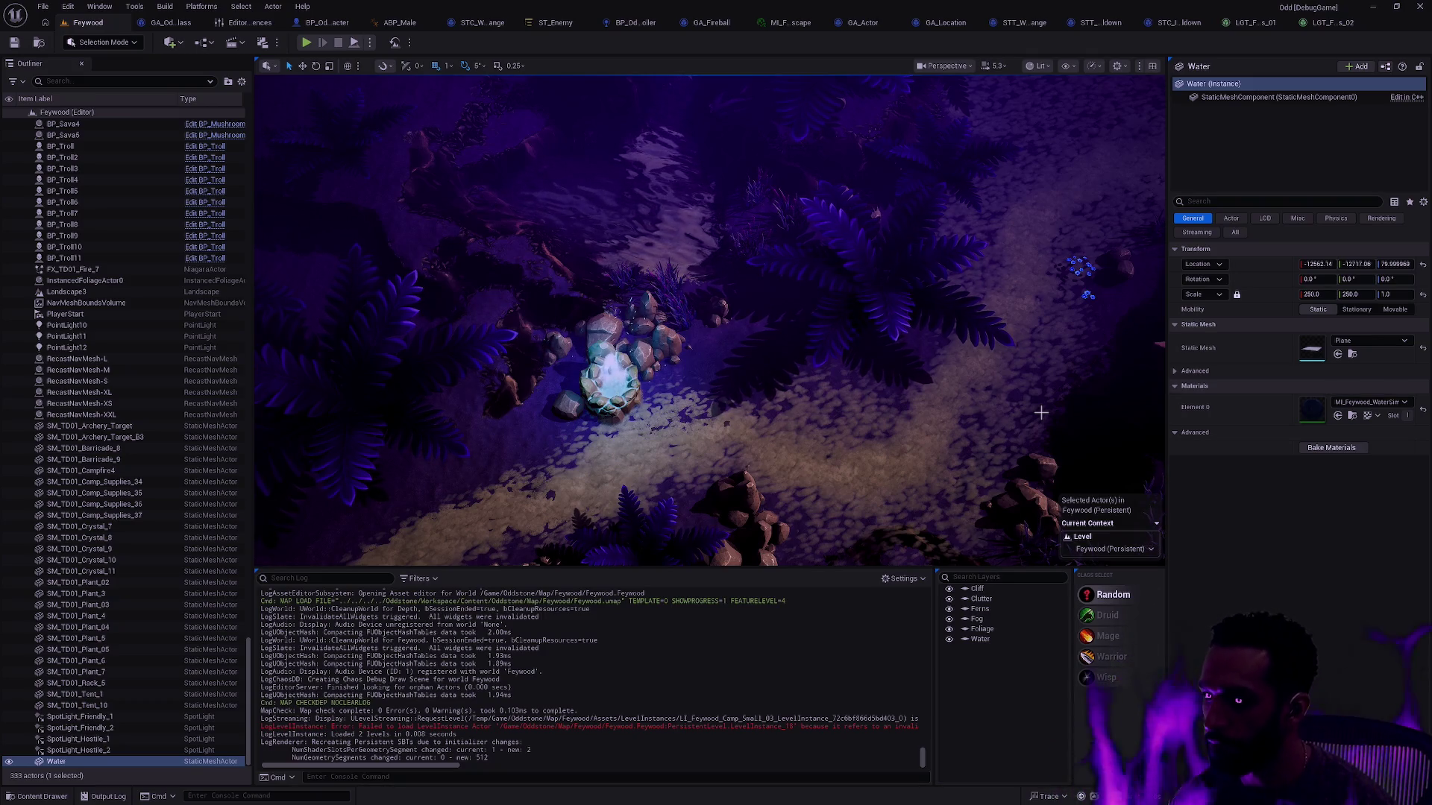
key(F11)
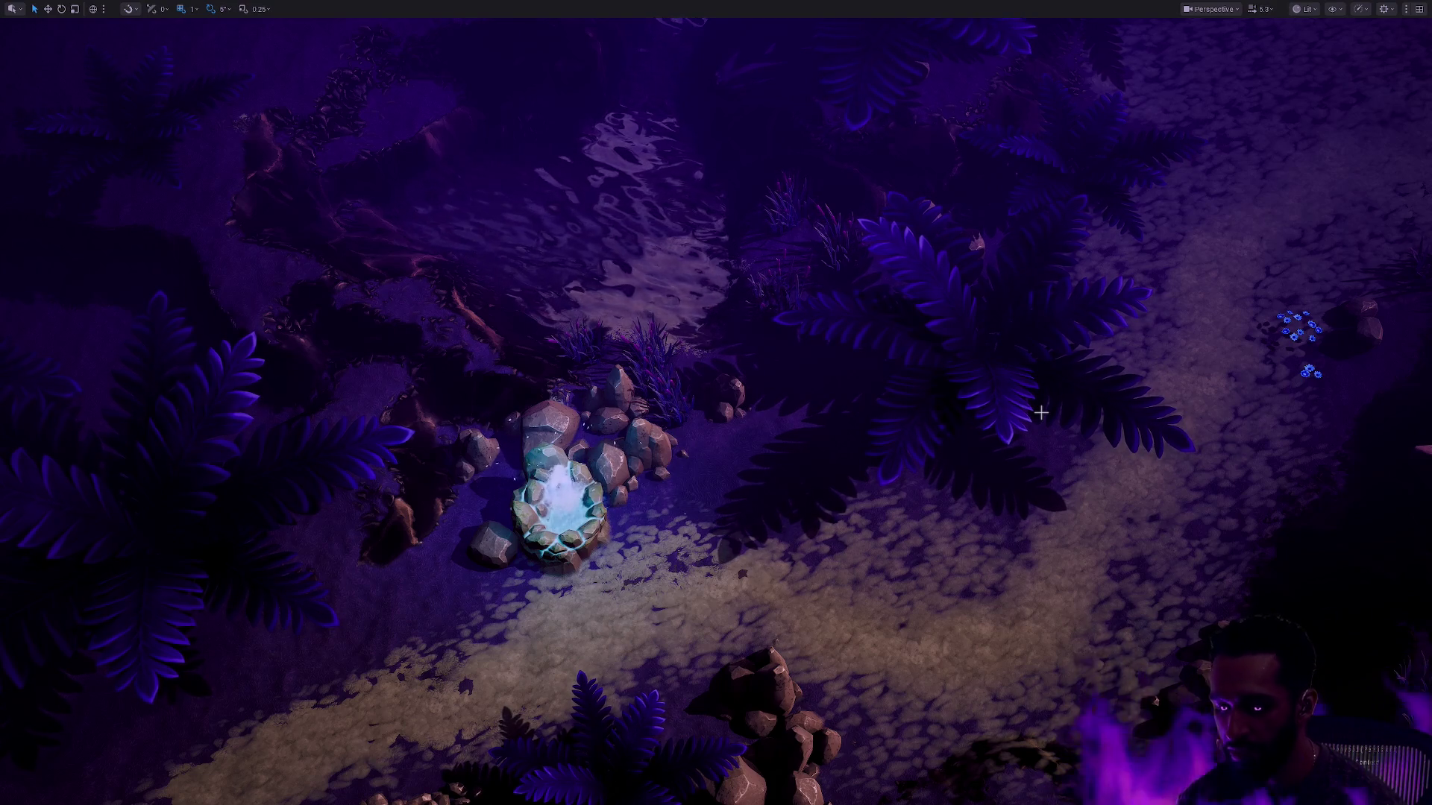
Step: Find and open BP_Mage through quick asset search and show the mage in its Viewport tab
key(ctrl+p)
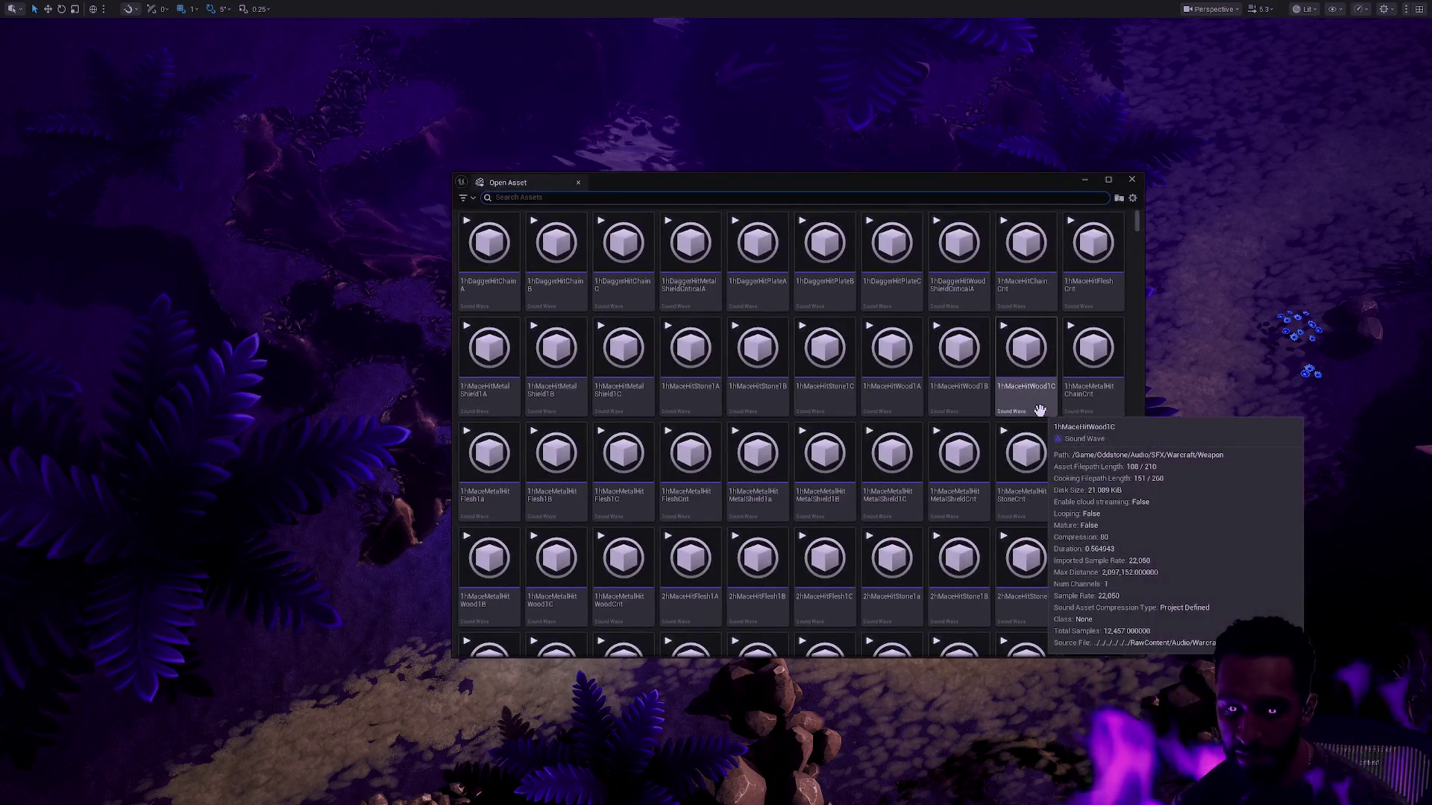
text(BP_Mage)
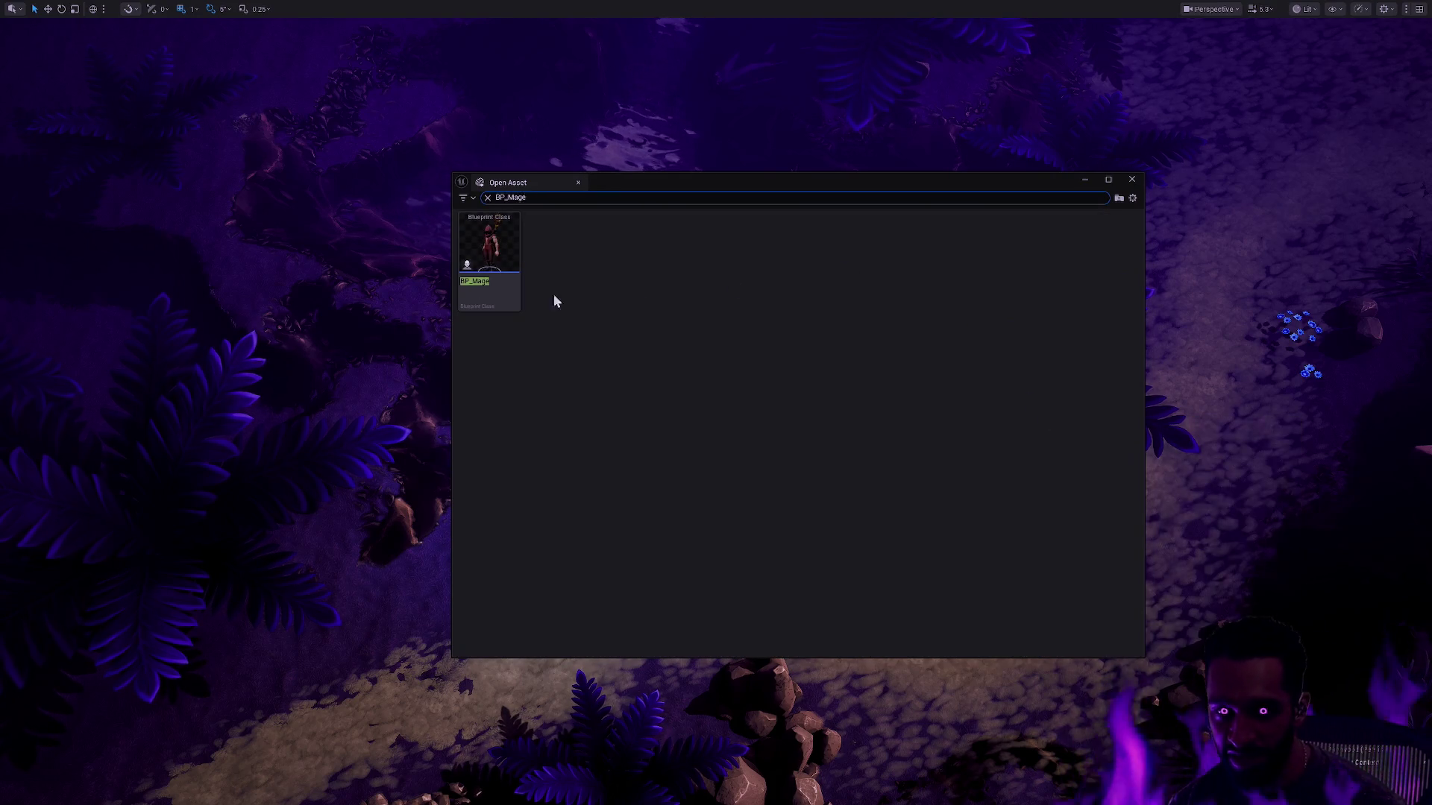
key(Return)
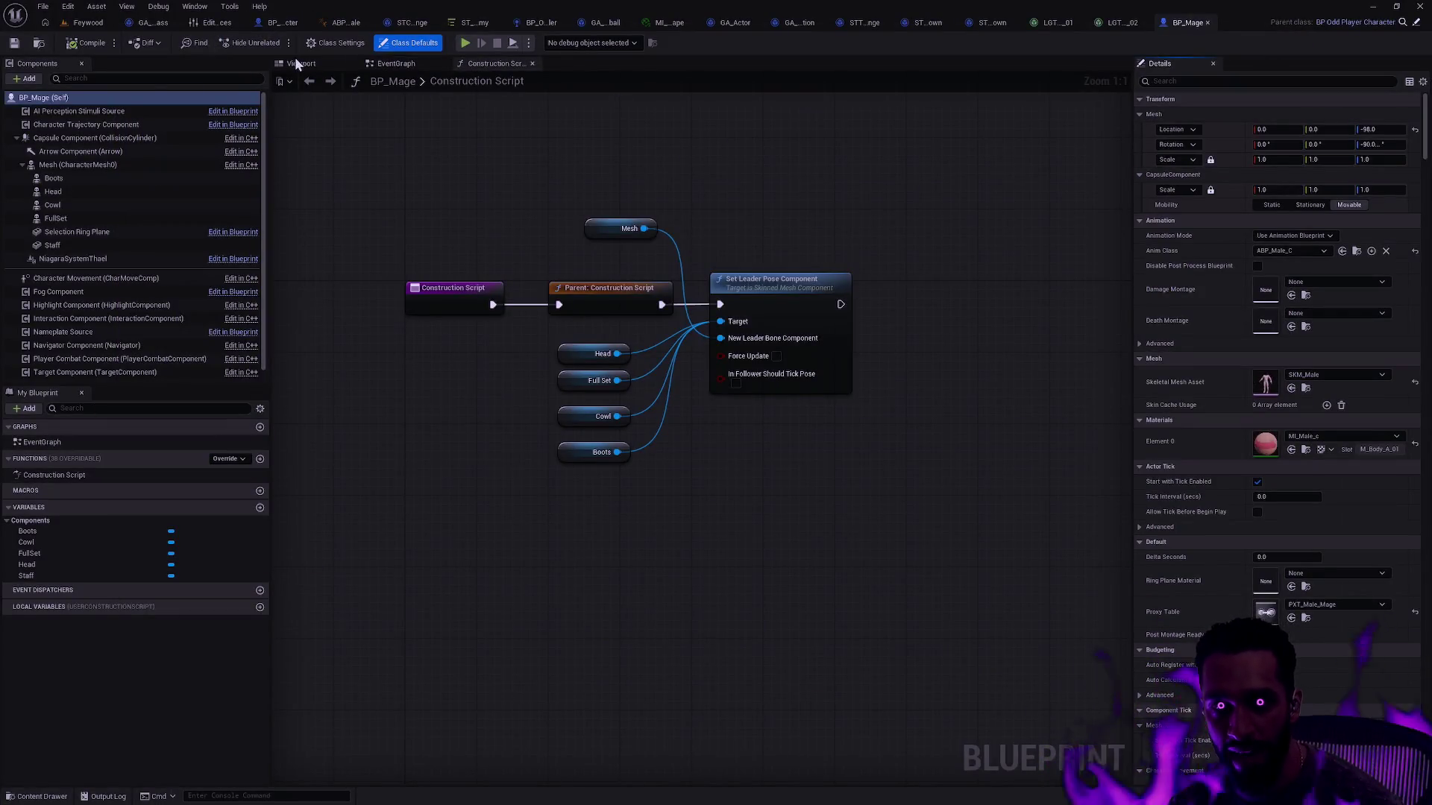
click(297, 61)
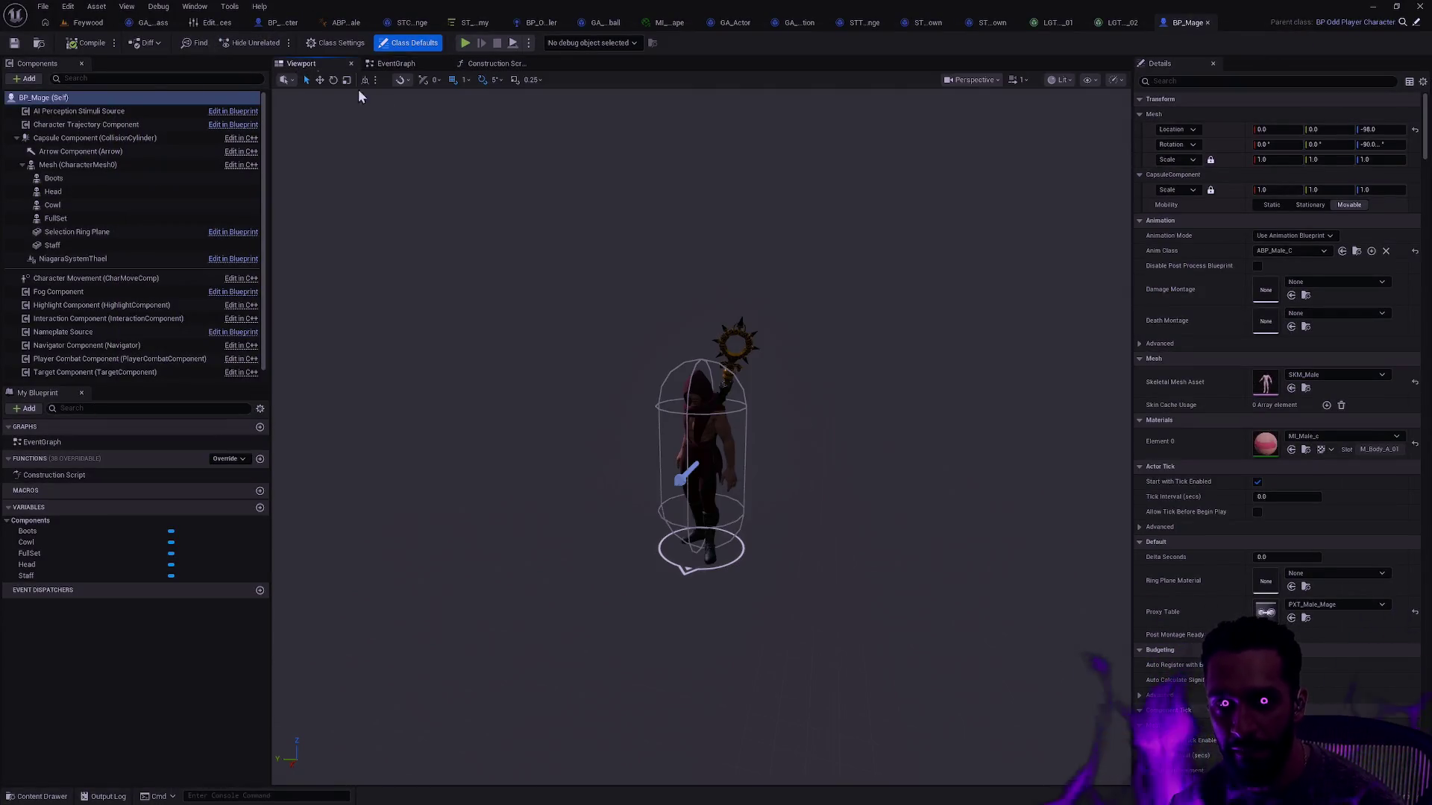
Step: Zoom and orbit around the mage model, then return to the Feywood level and pan across the clearing
scroll(762, 391, up, 5)
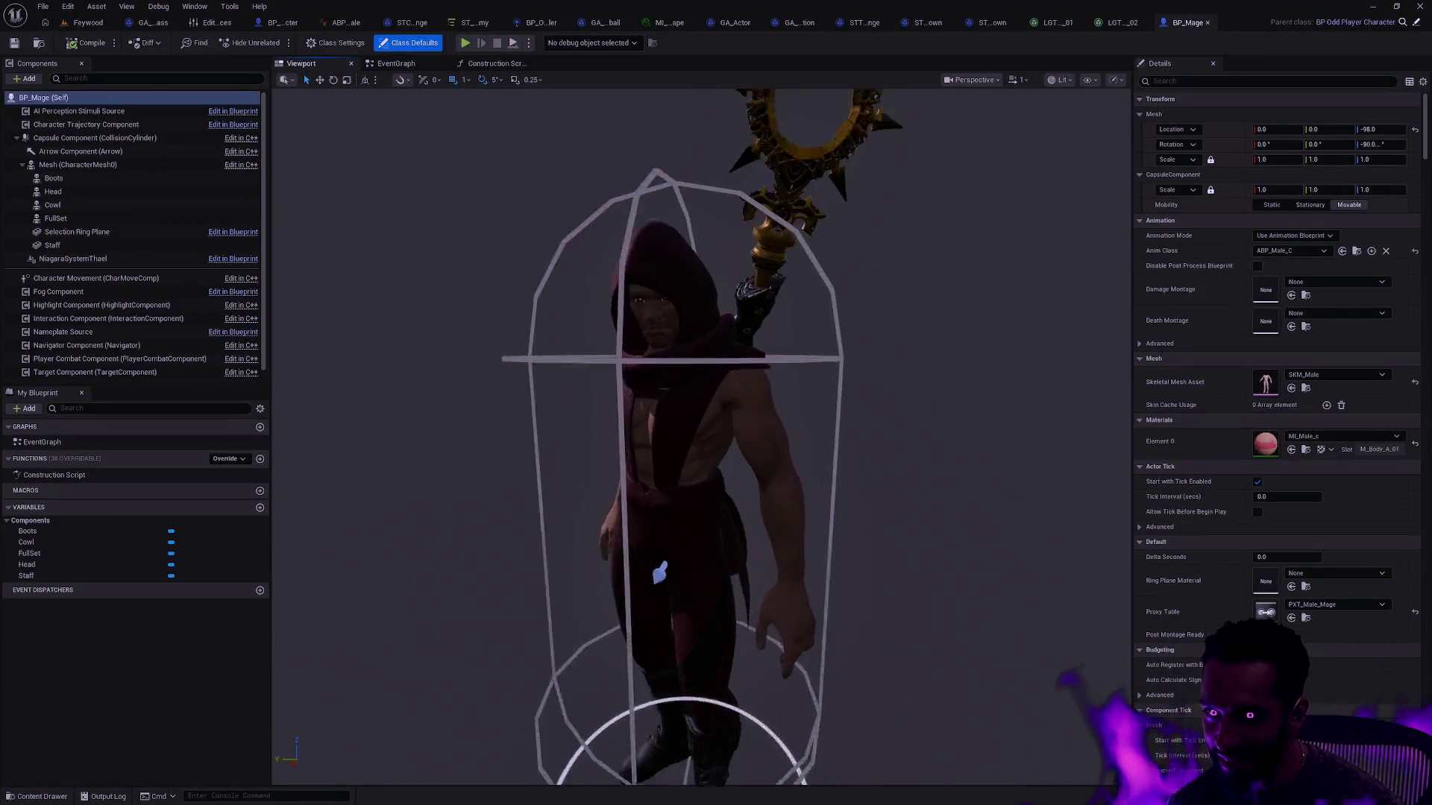
mouse_move(762, 390)
mouse_down()
mouse_move(773, 408)
mouse_move(898, 407)
mouse_move(898, 422)
mouse_move(880, 422)
mouse_move(880, 458)
mouse_move(879, 410)
mouse_move(785, 462)
mouse_up()
click(880, 397)
scroll(895, 395, up, 4)
click(905, 395)
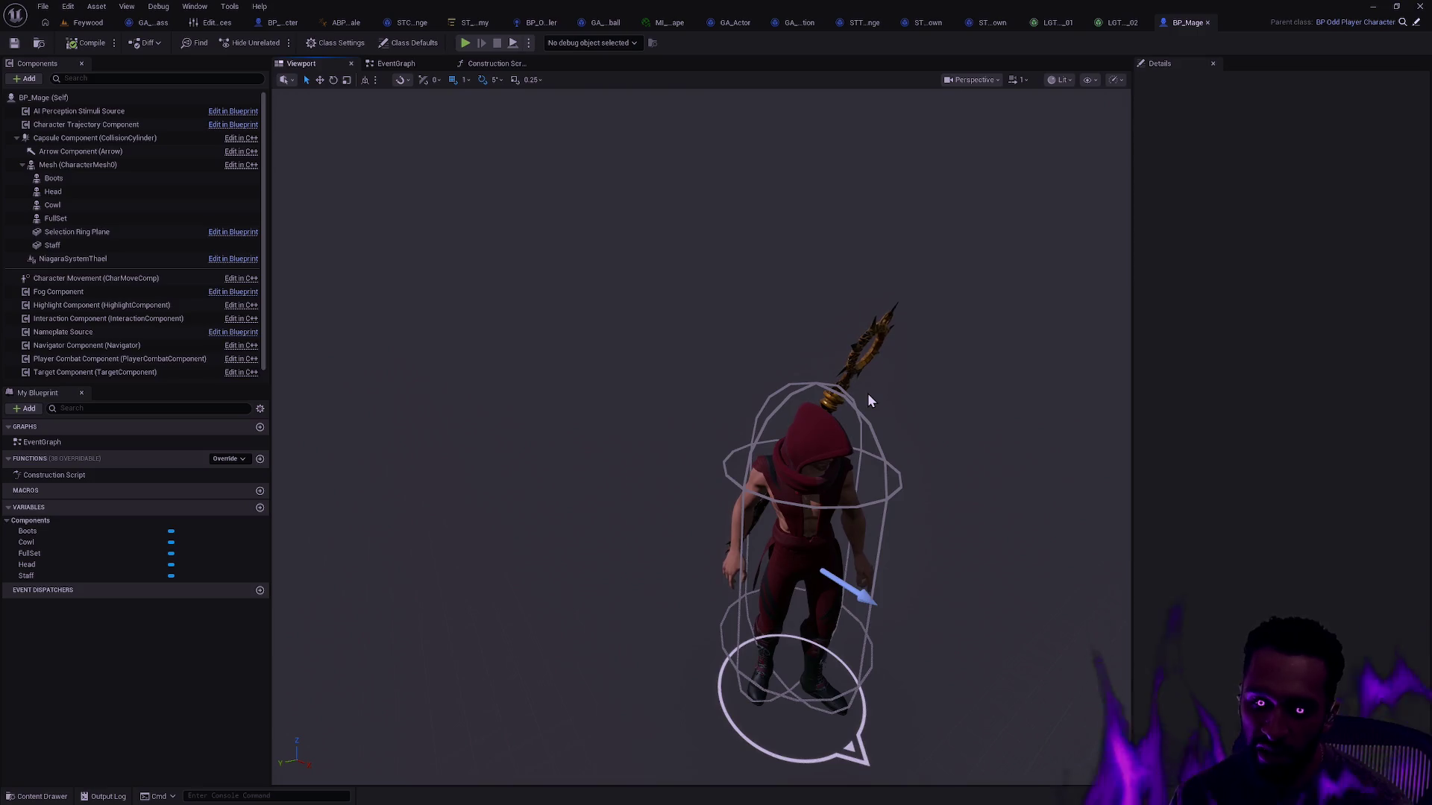
click(88, 22)
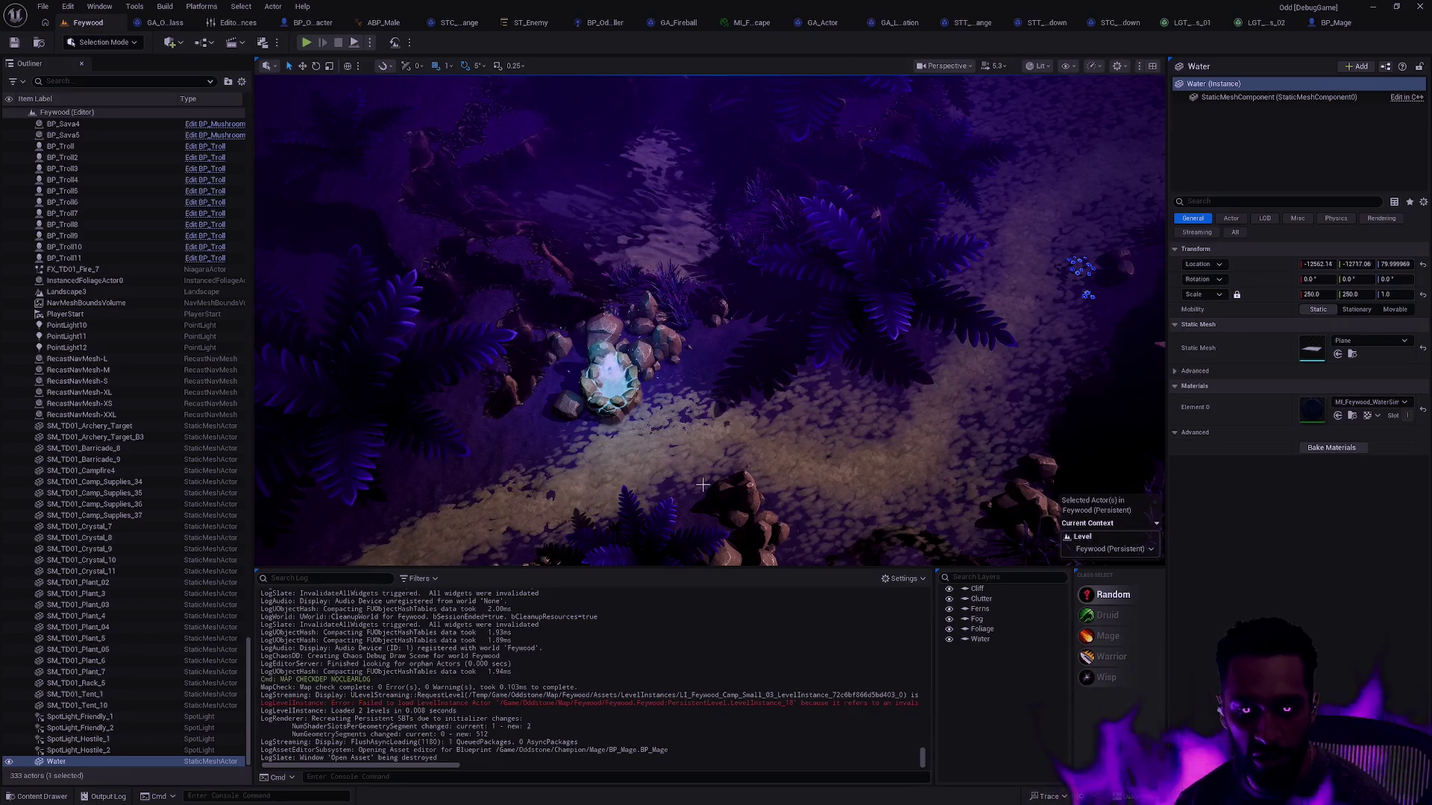
mouse_move(771, 371)
mouse_down()
mouse_move(746, 351)
mouse_move(731, 358)
mouse_up()
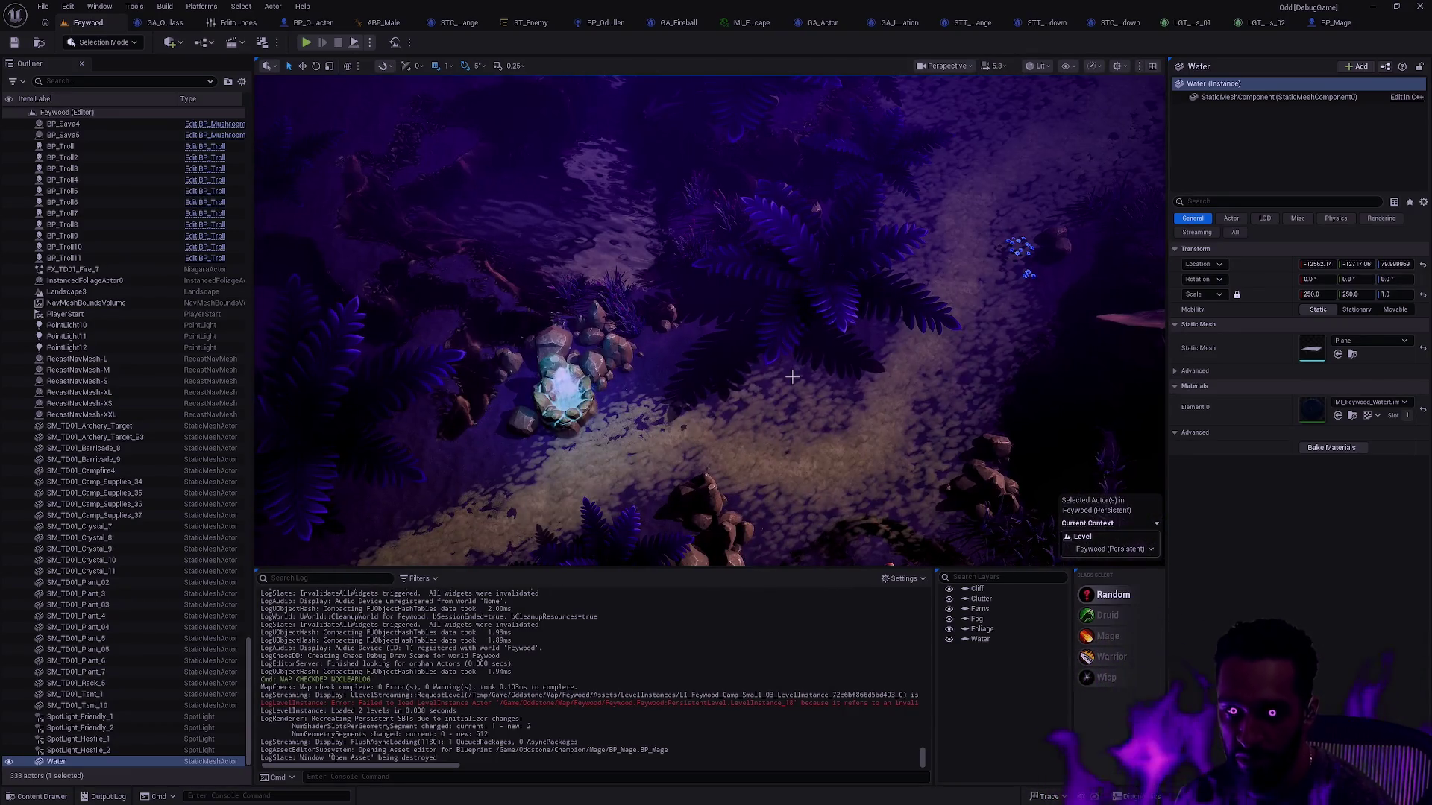
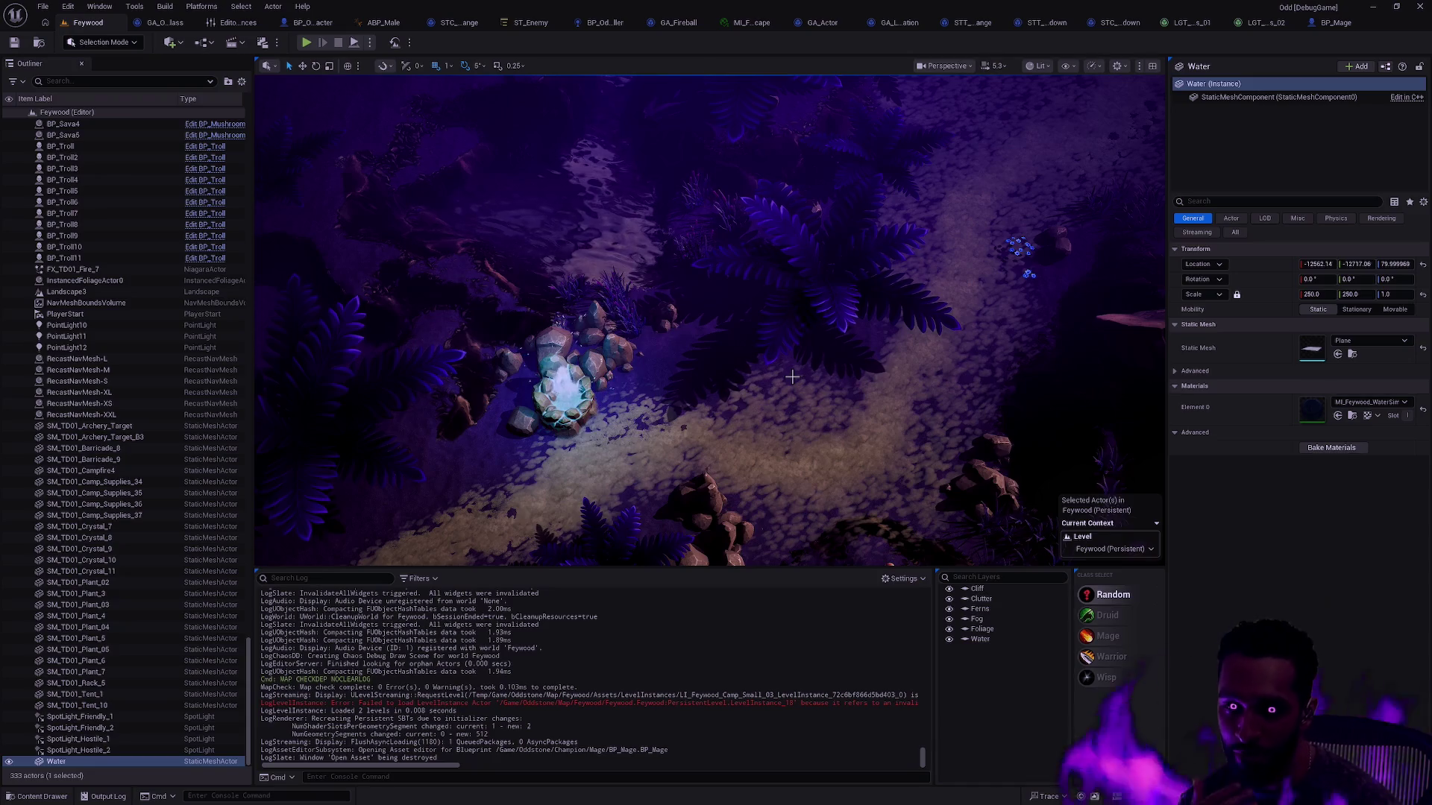
Step: Dolly the camera in along the glowing Feywood forest path to inspect its lighting and foliage
scroll(811, 291, up, 3)
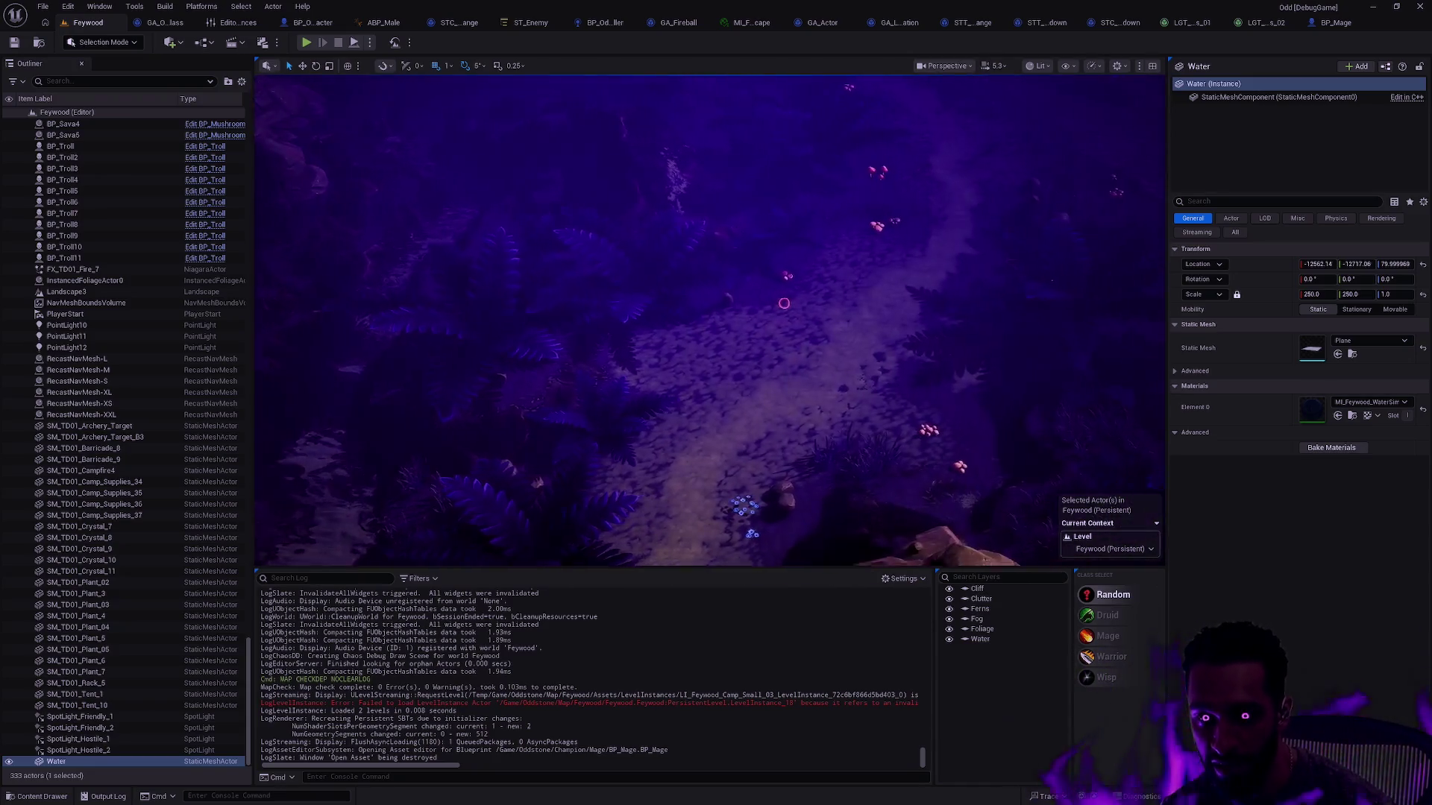
scroll(786, 300, up, 3)
scroll(618, 367, down, 3)
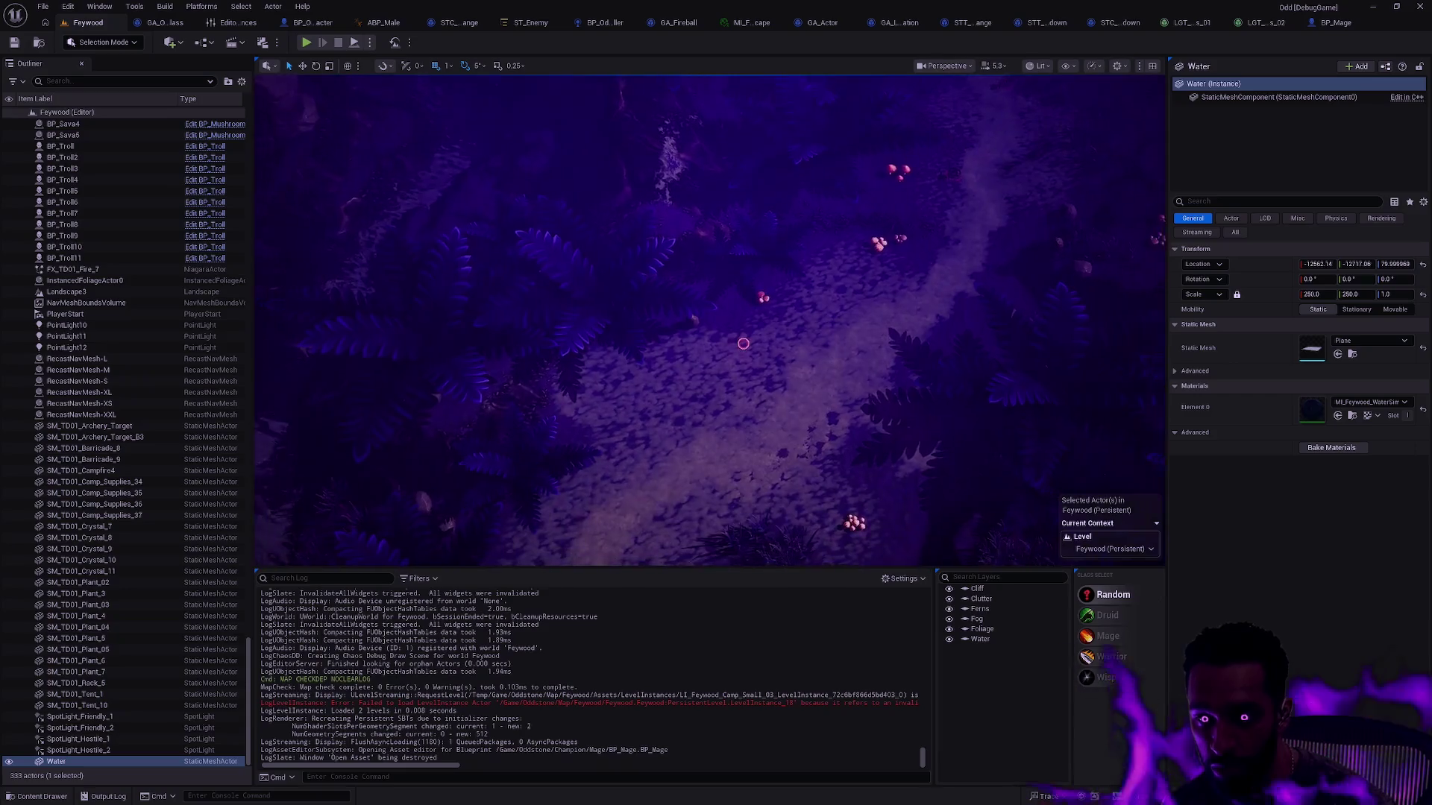
scroll(894, 277, up, 3)
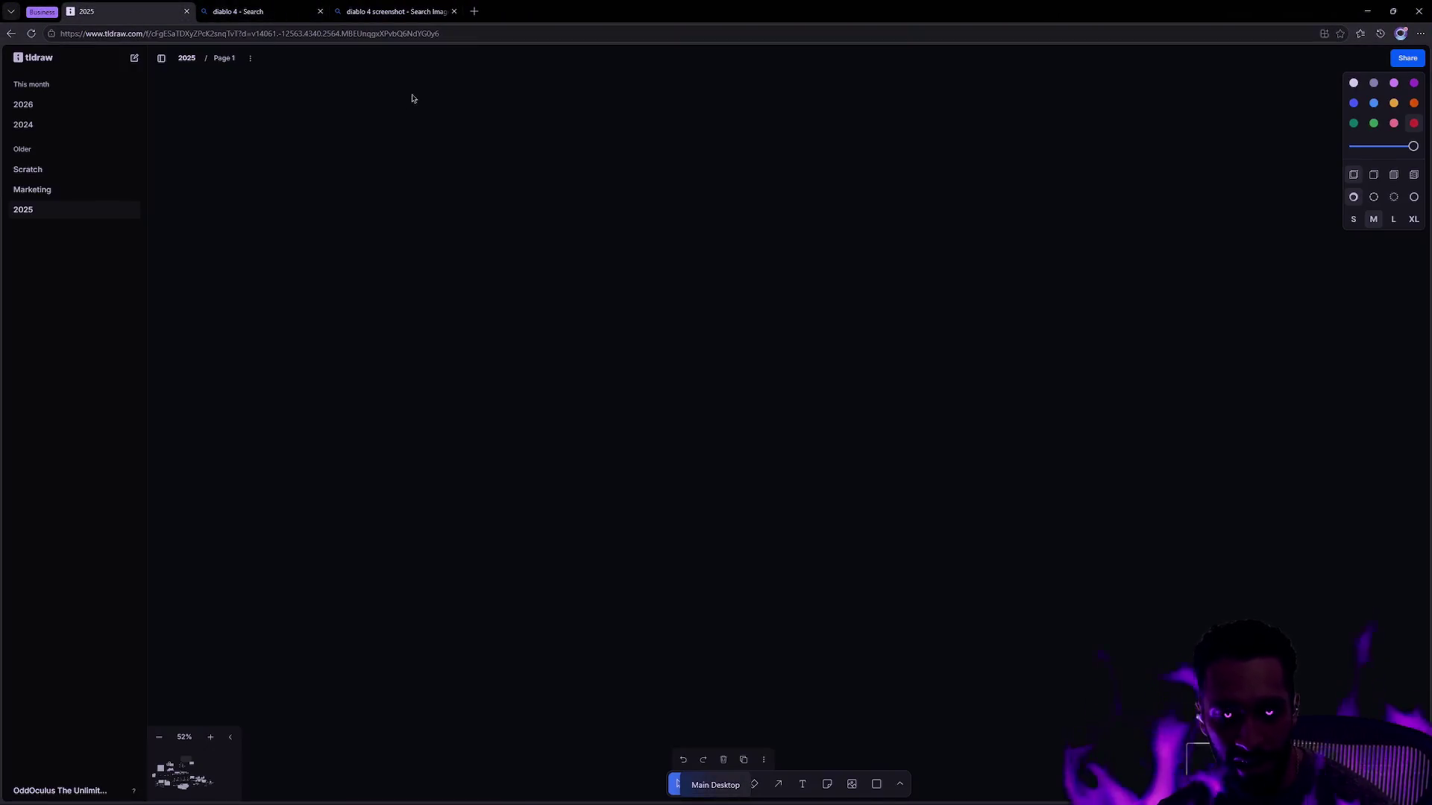
Step: Open the 2026 board, then zoom in and centre the purple forest gameplay screenshot
click(29, 209)
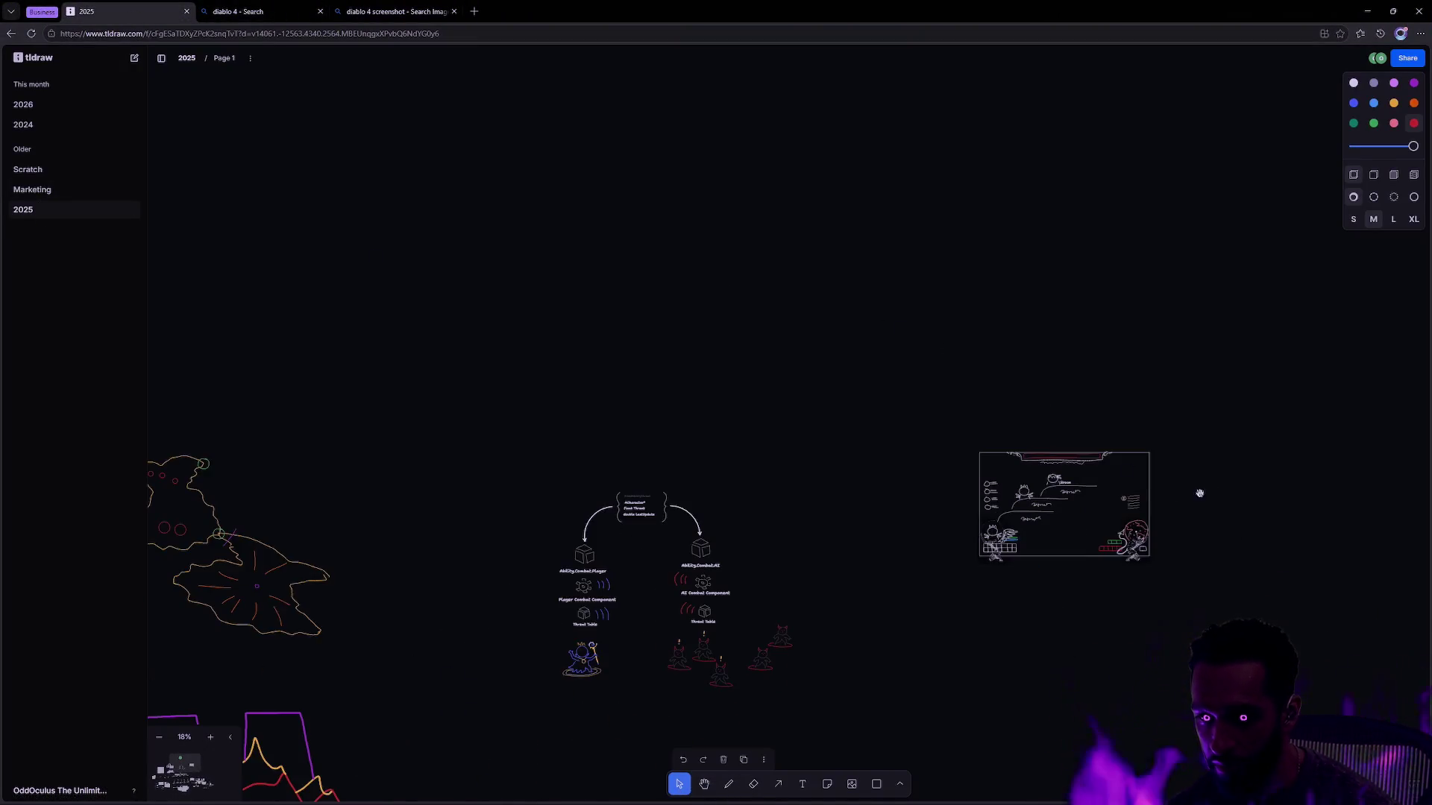
click(24, 109)
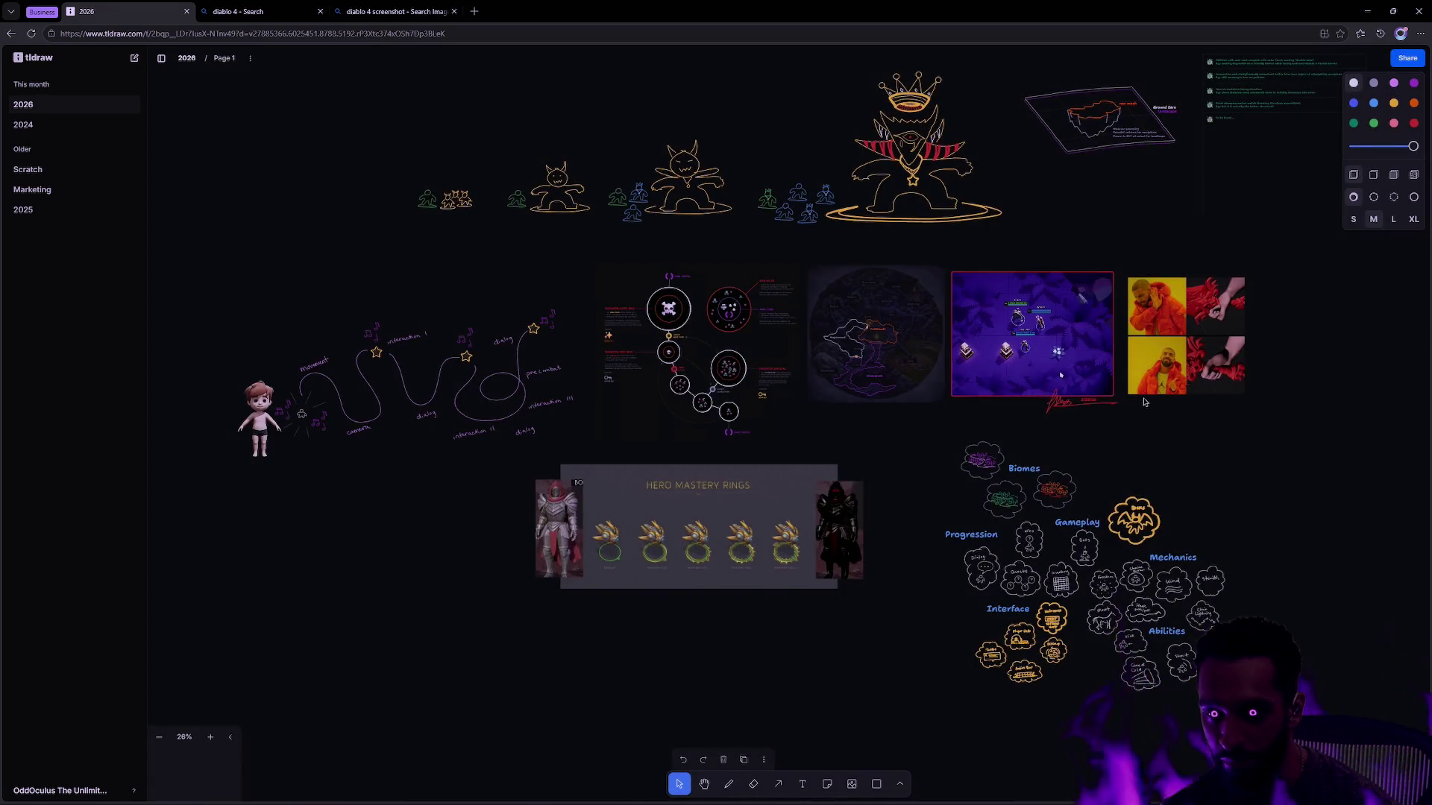
scroll(1104, 371, up, 5)
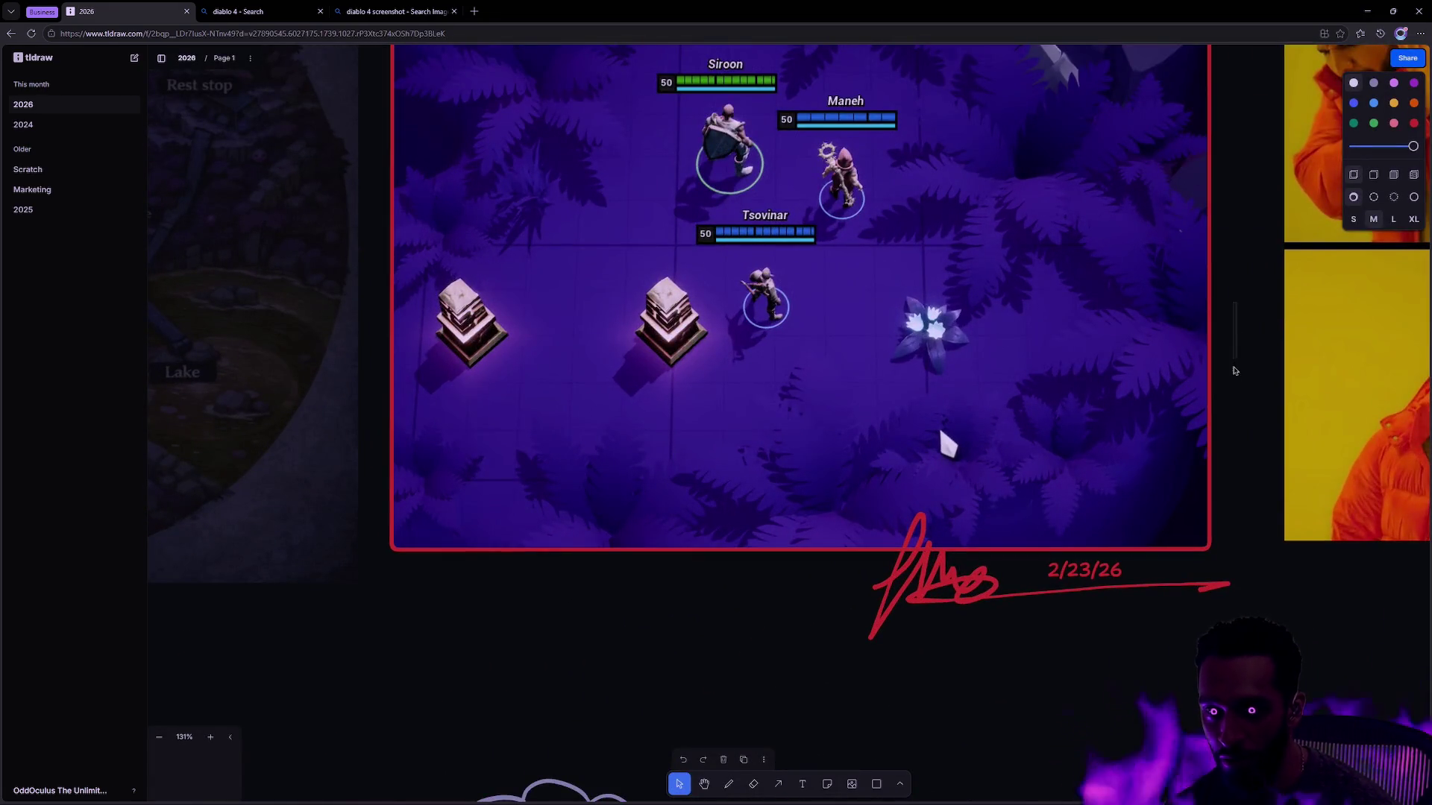
mouse_move(1224, 252)
mouse_down()
mouse_move(1230, 316)
mouse_move(1208, 415)
mouse_up()
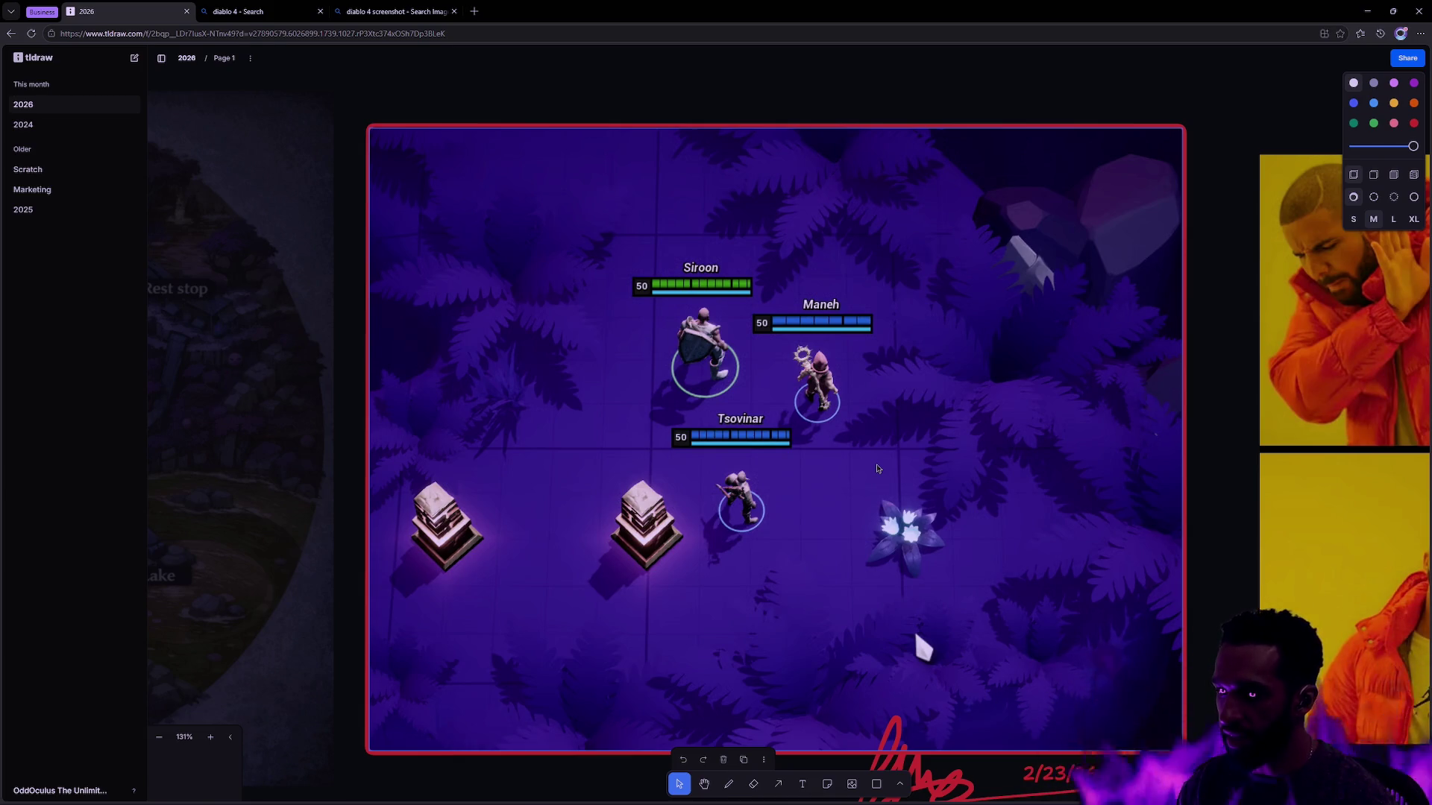
Step: In a new tab, search Bing images for 'hades 2' and open the Hades PC games gameplay screenshot
click(475, 11)
text(hades )
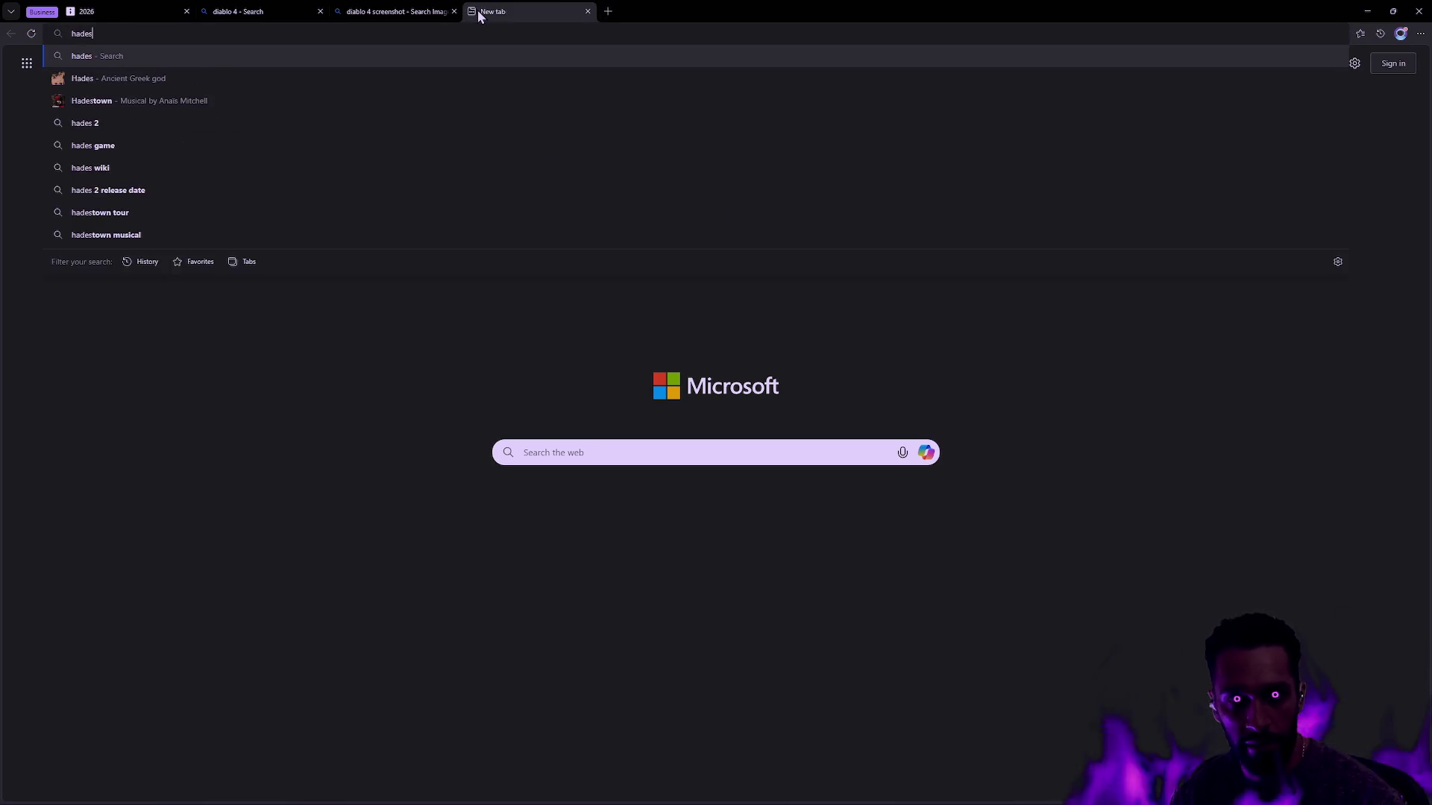
text(2)
key(Return)
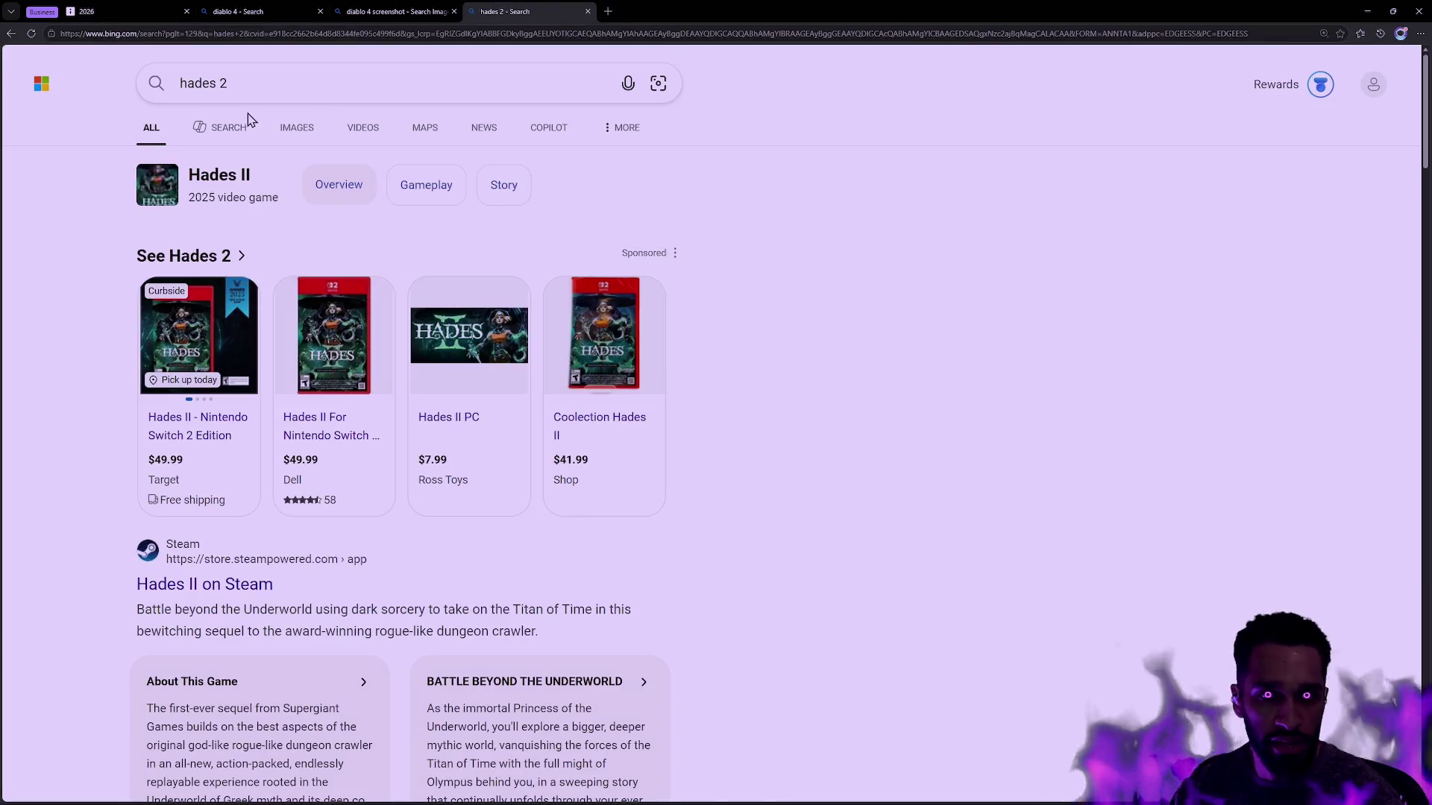
click(290, 135)
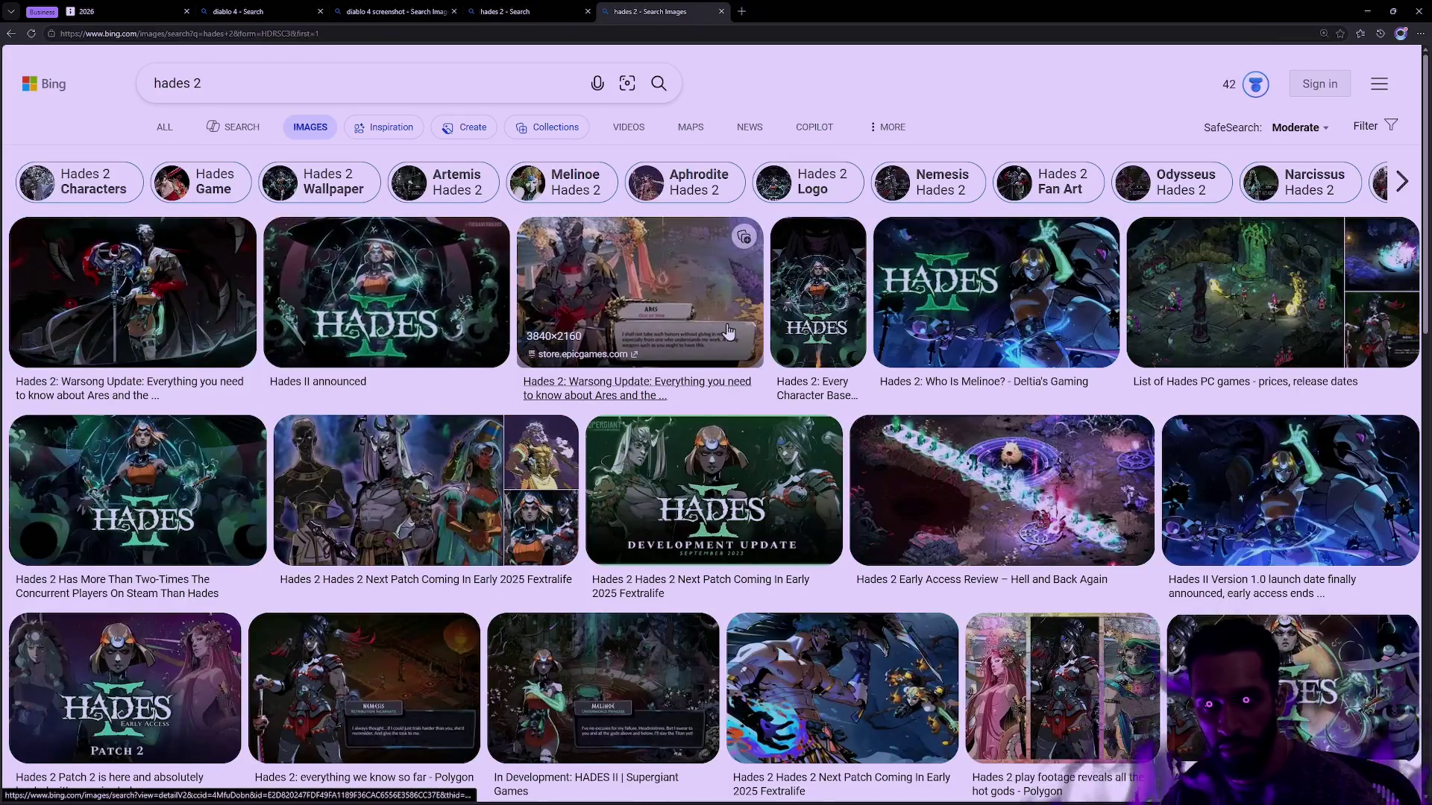
click(1270, 293)
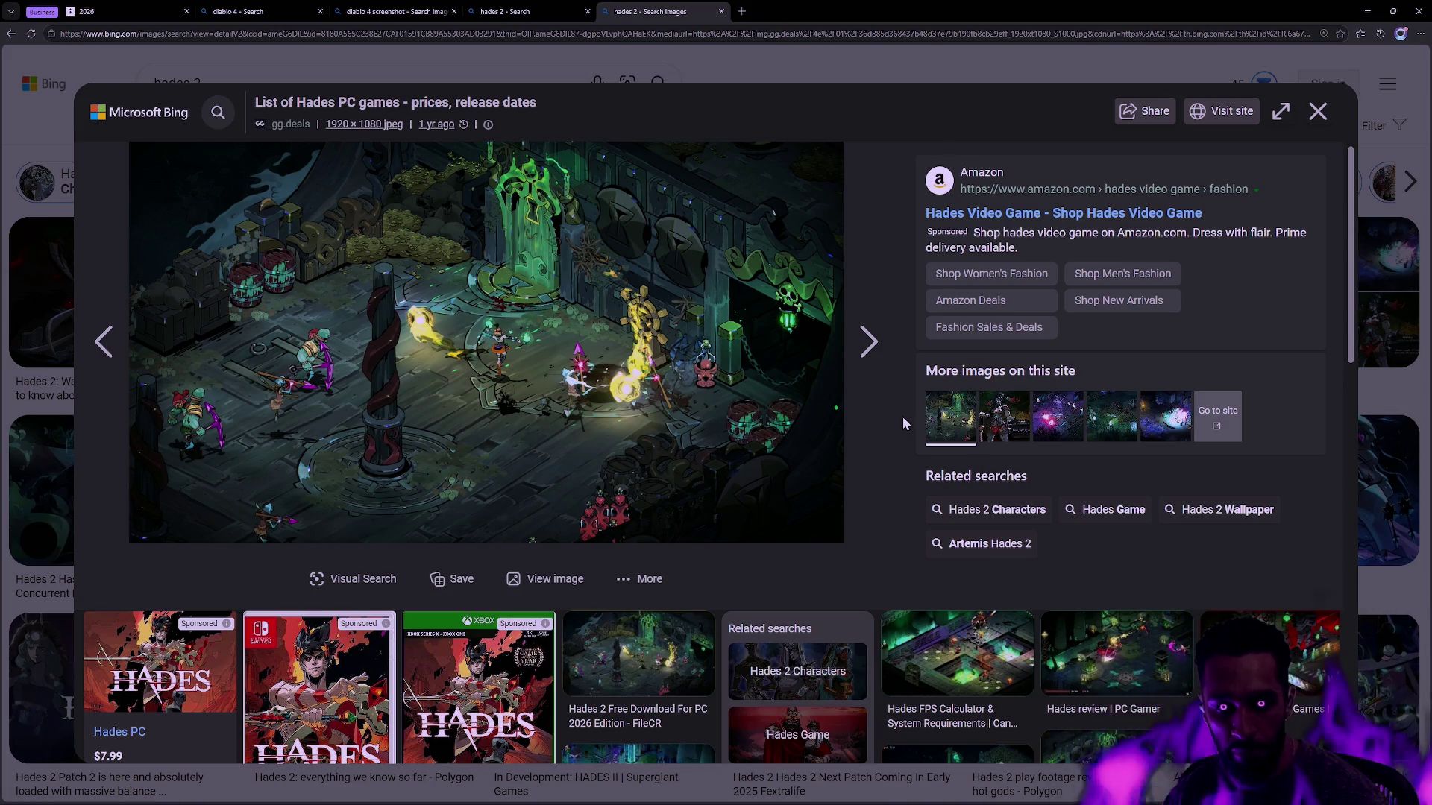
click(526, 33)
Step: Search Bing images for 'no rest for the wicked' and view one of its screenshots enlarged
text(no rest for the wicked)
key(Return)
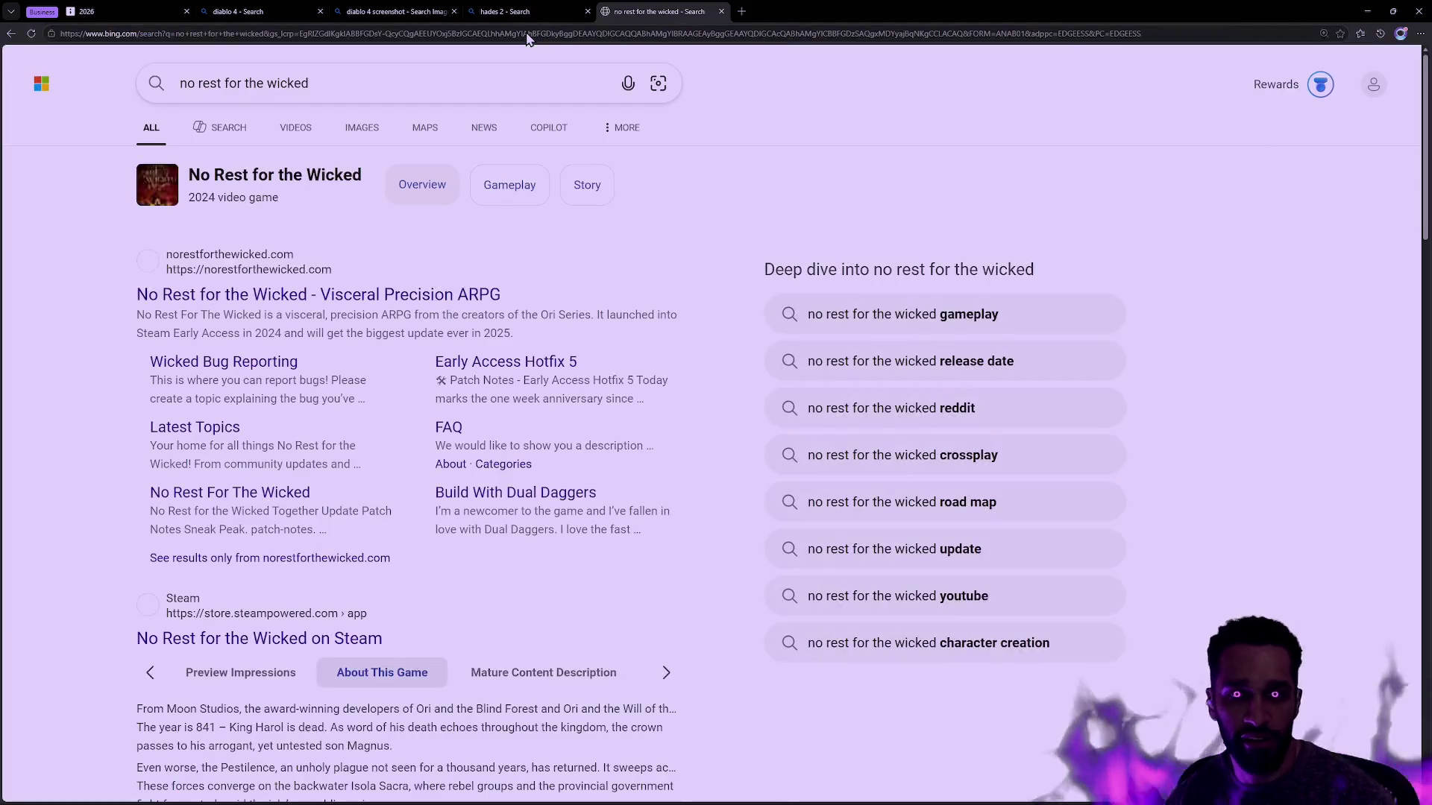
click(356, 130)
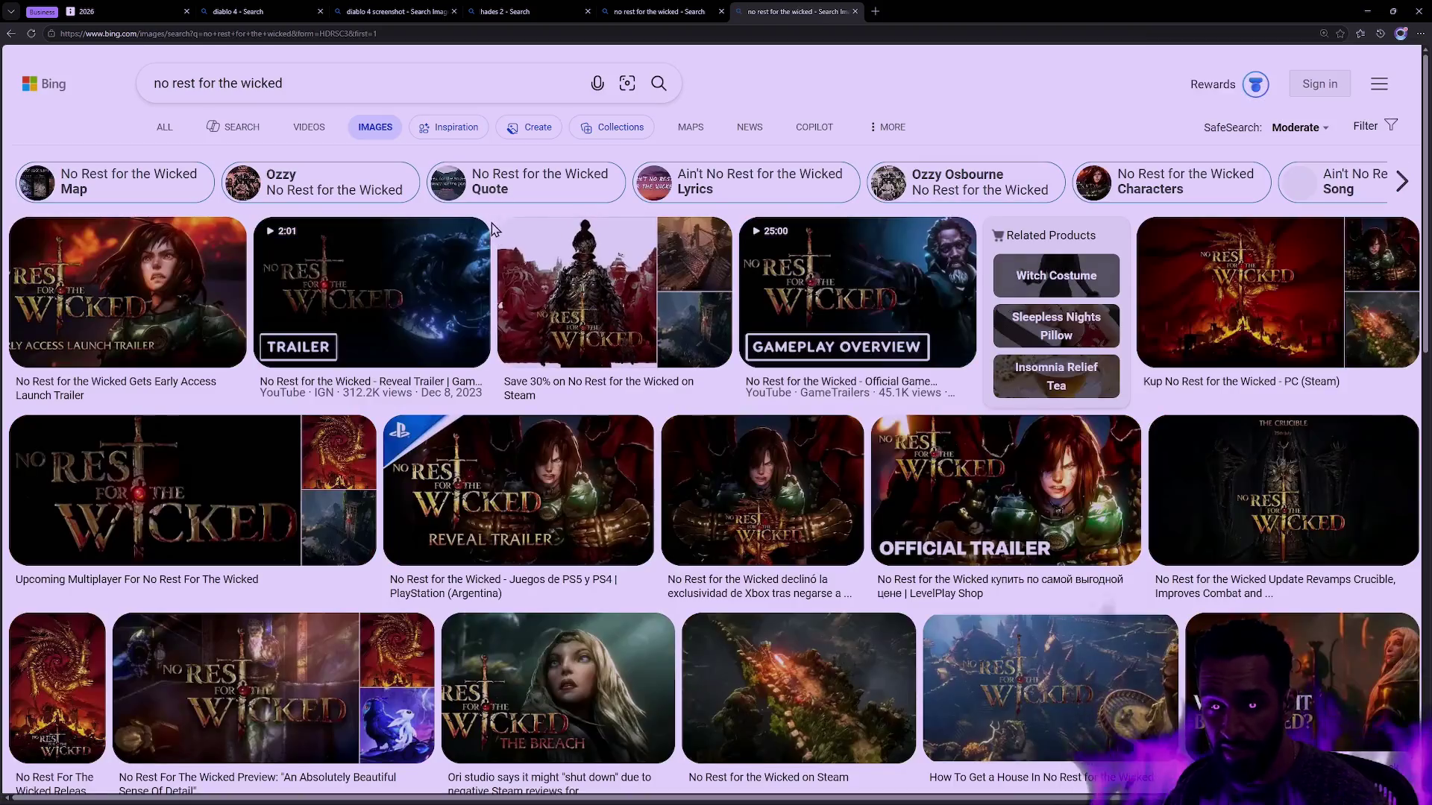
click(770, 583)
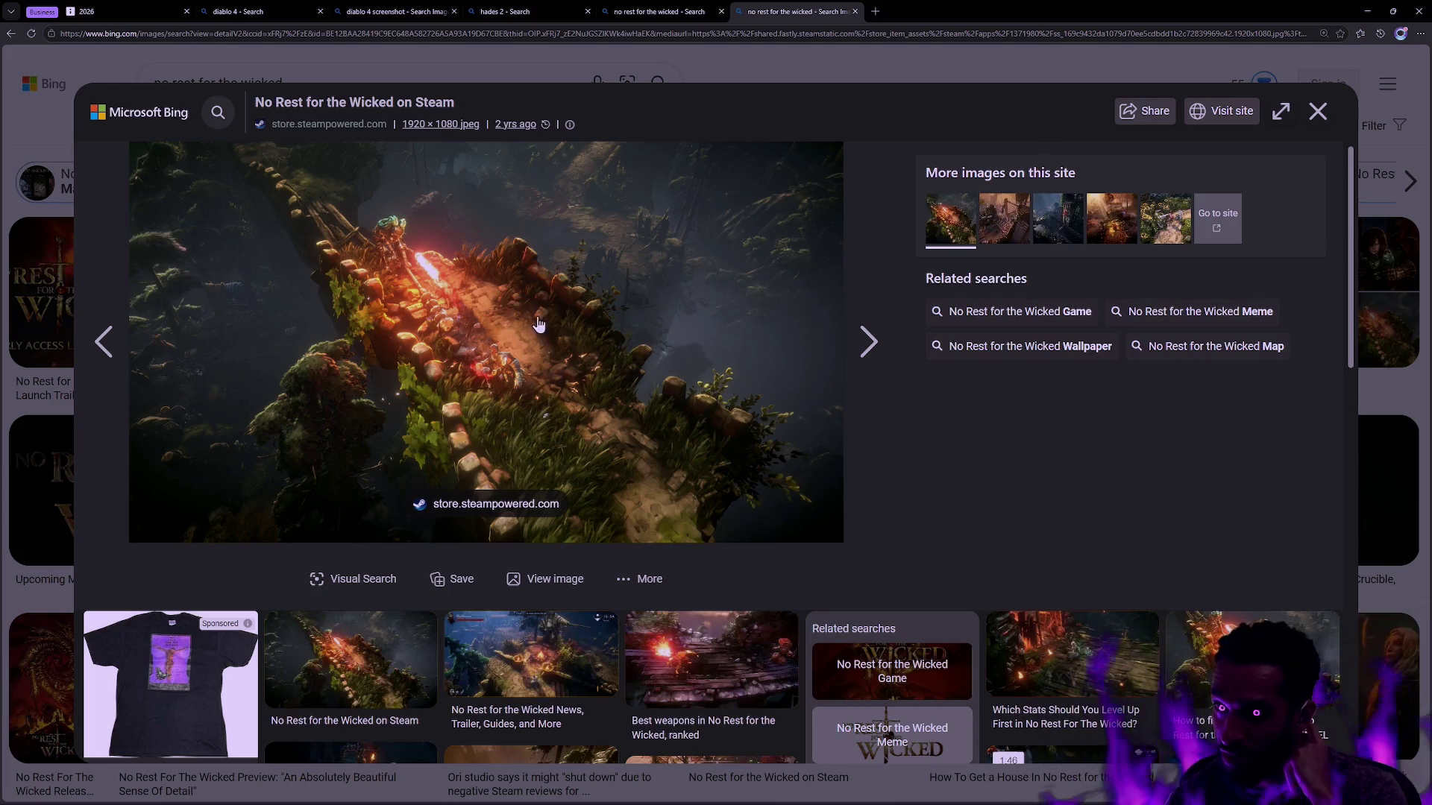
key(Escape)
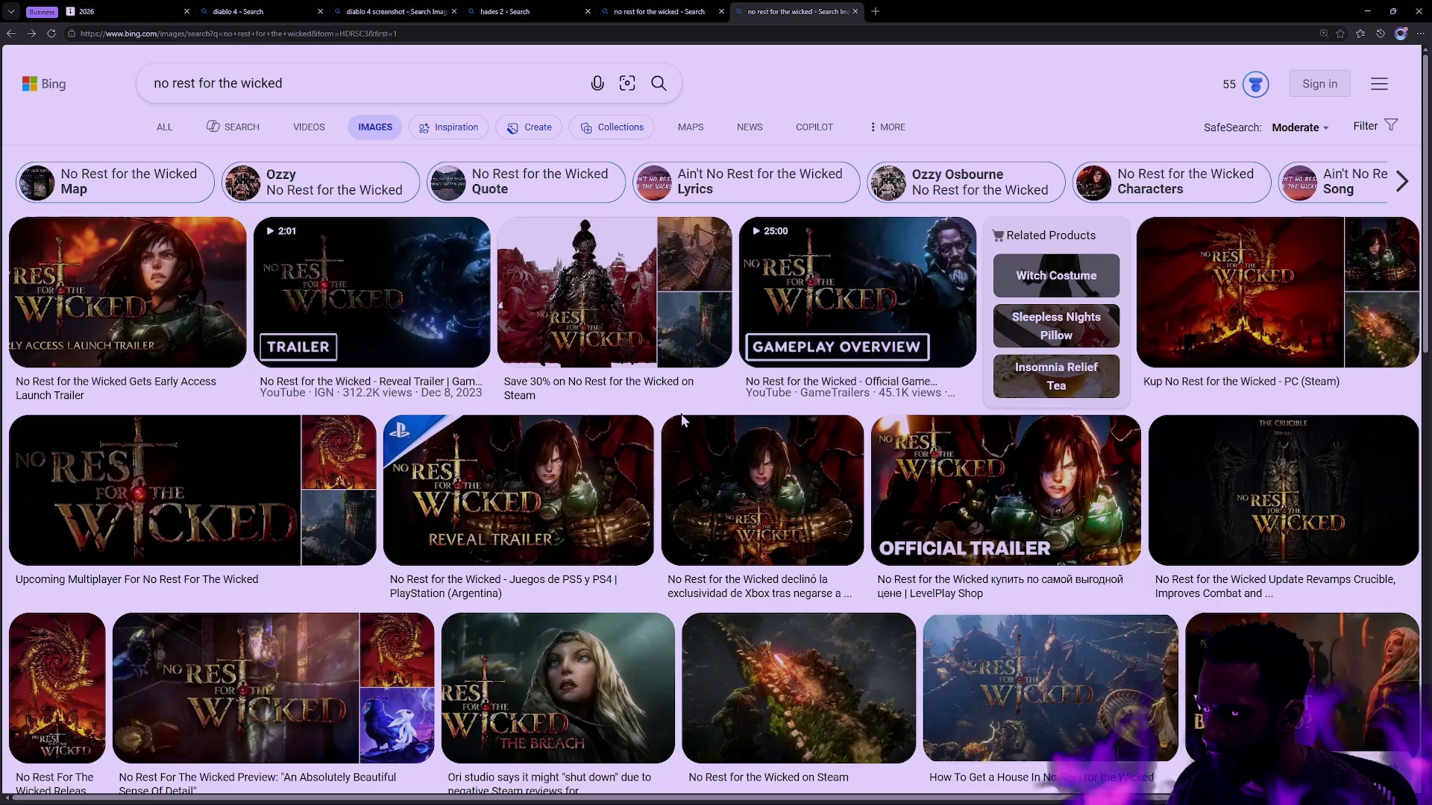
scroll(690, 451, down, 3)
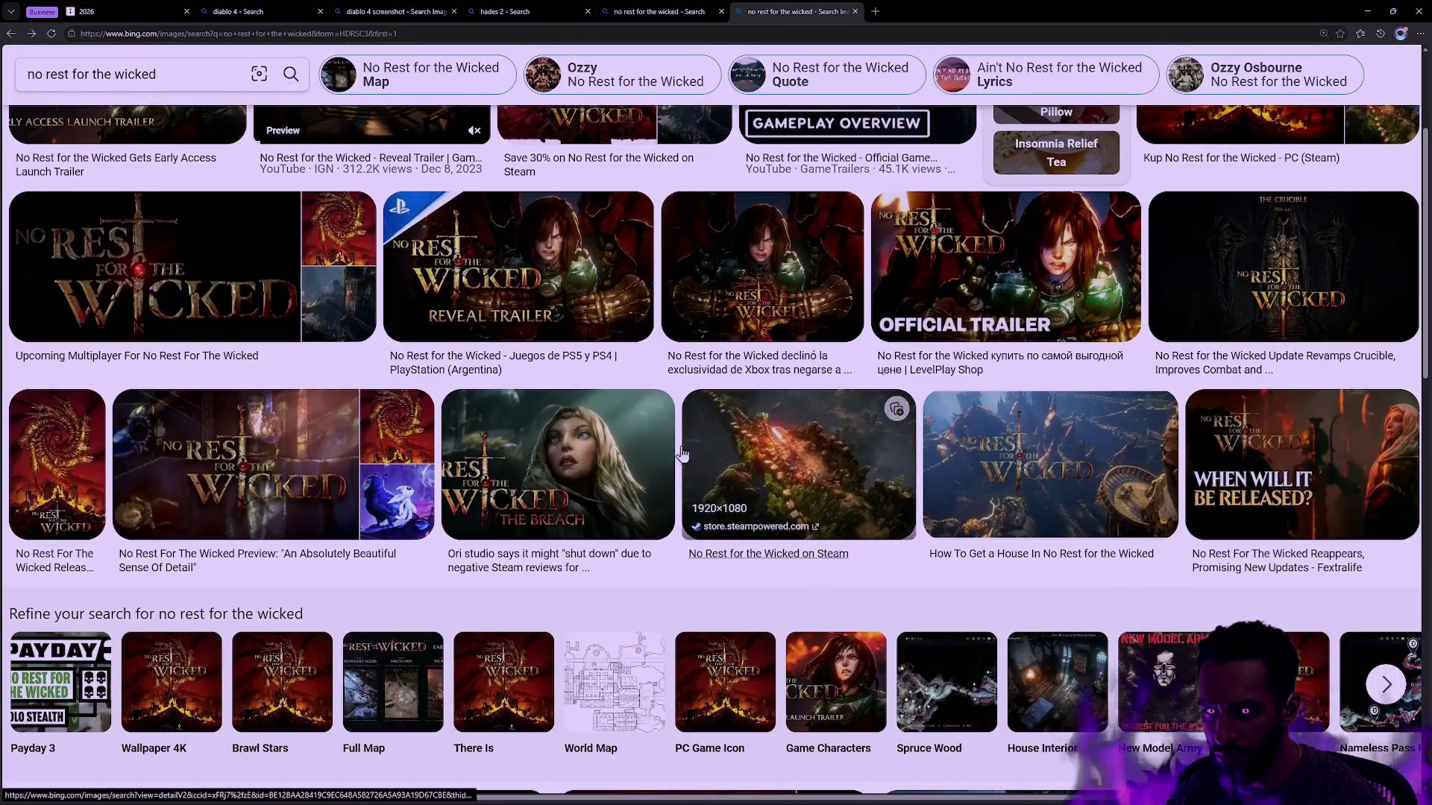
scroll(596, 453, up, 3)
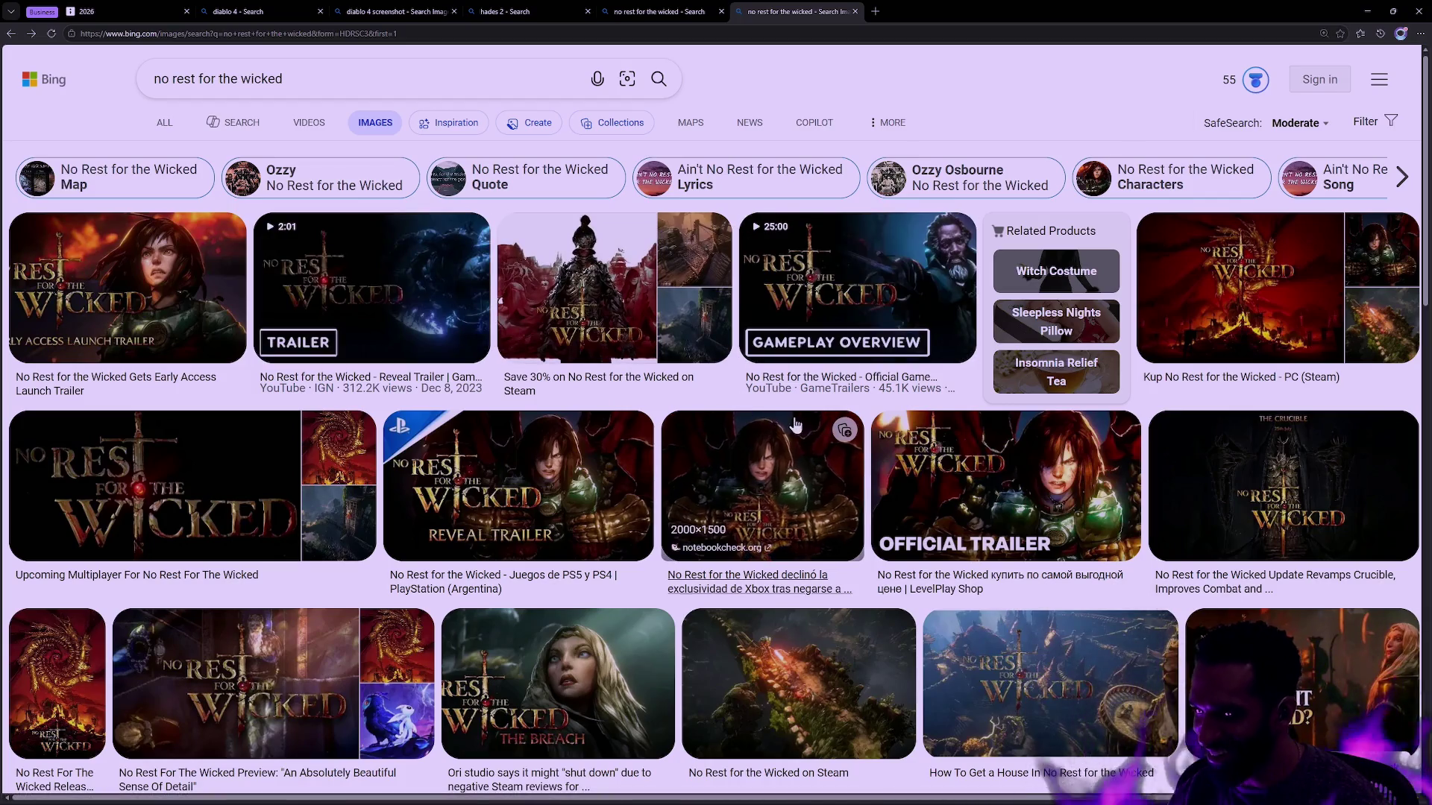
Step: Close the No Rest for the Wicked and Hades 2 search tabs
key(ctrl+w)
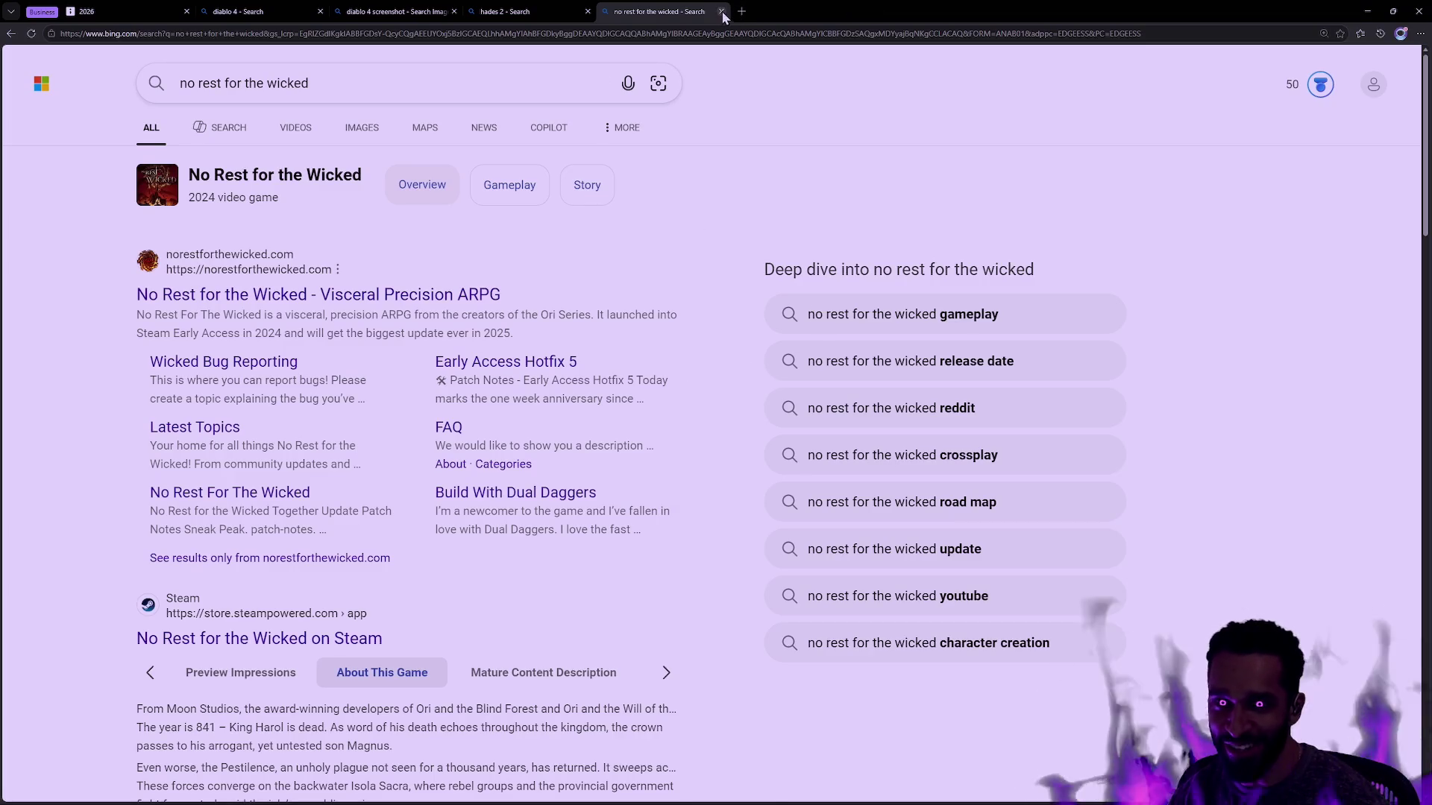
click(721, 11)
click(588, 11)
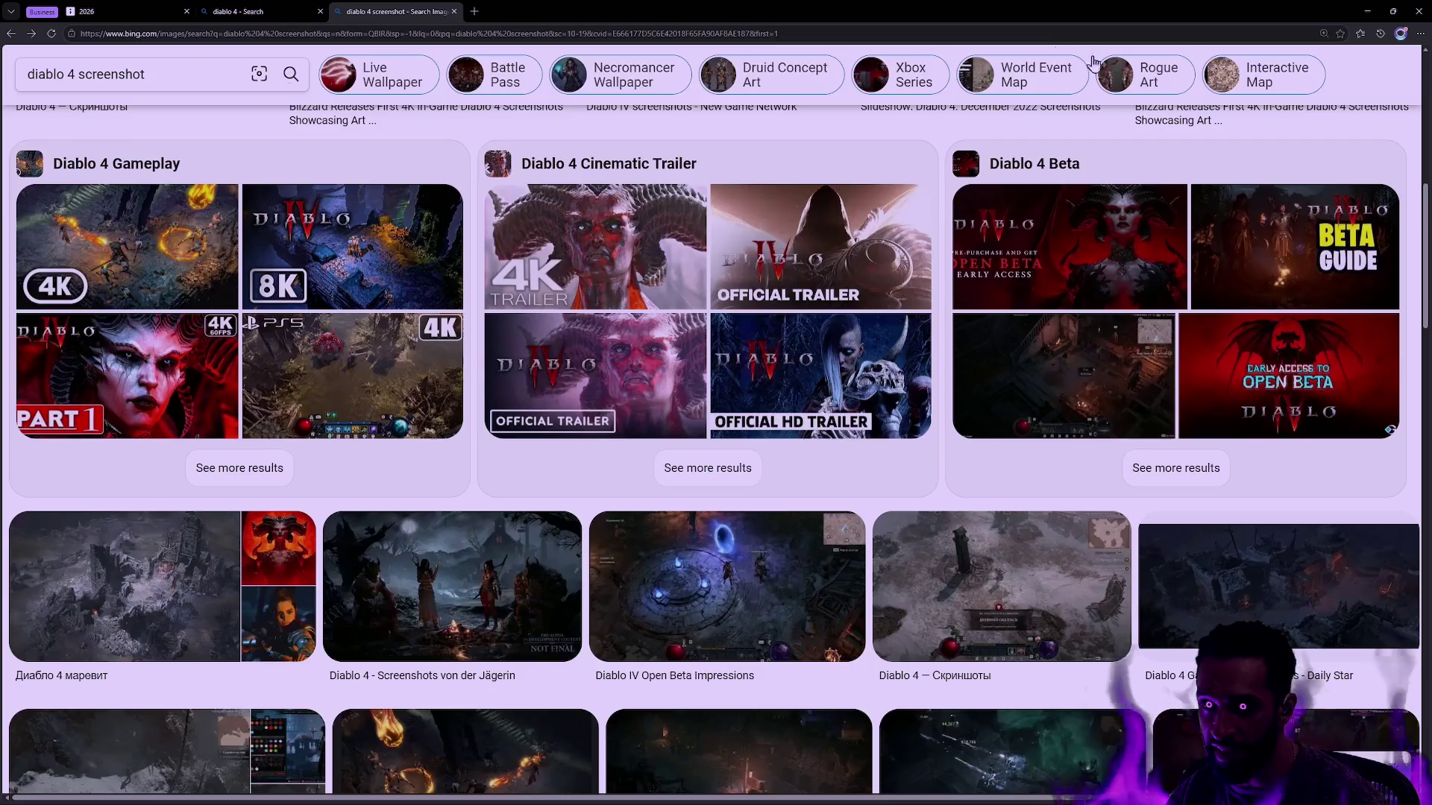
Step: Dismiss the Diablo 4 image preview and close both Diablo 4 search tabs to return to tldraw
click(1318, 111)
scroll(687, 337, down, 7)
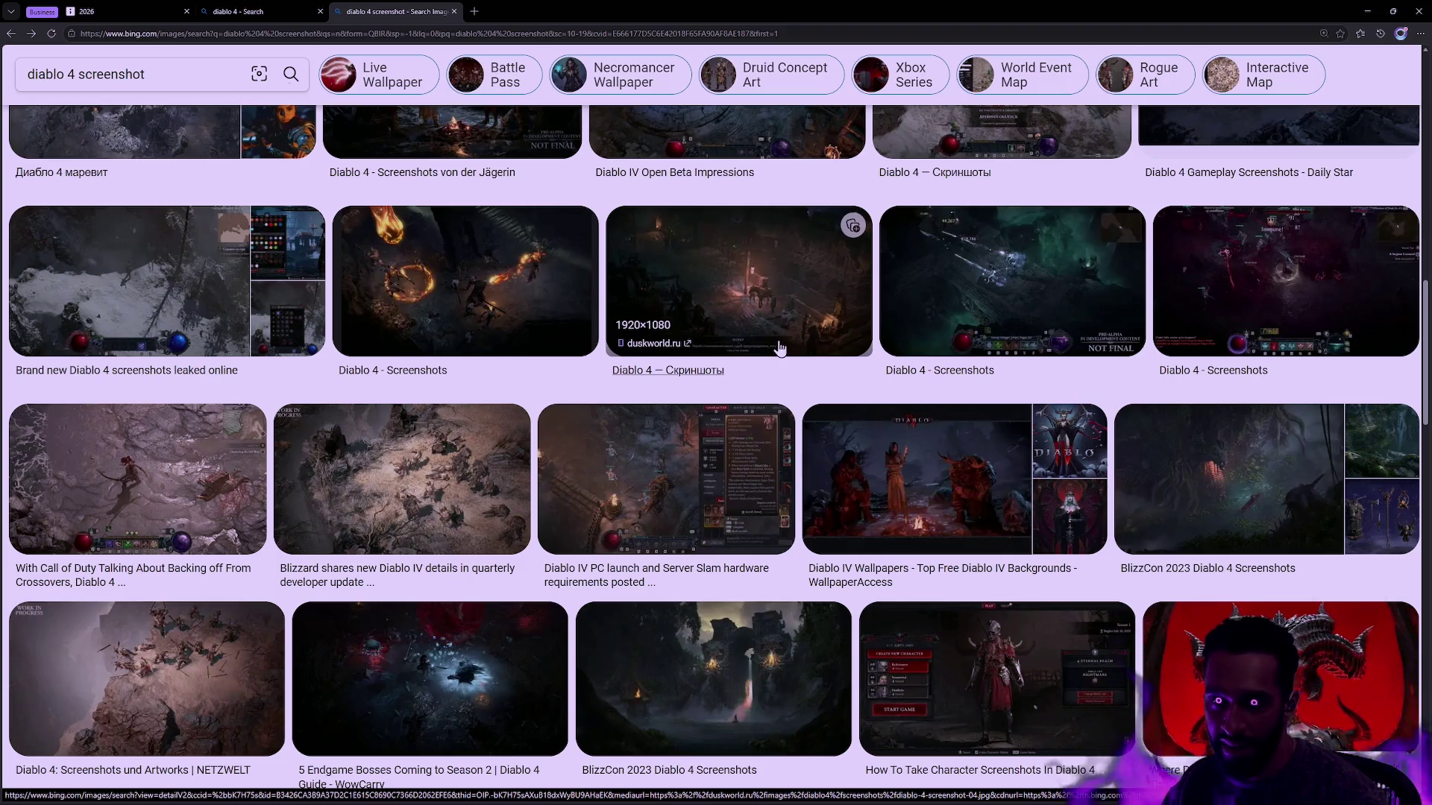
scroll(882, 362, up, 7)
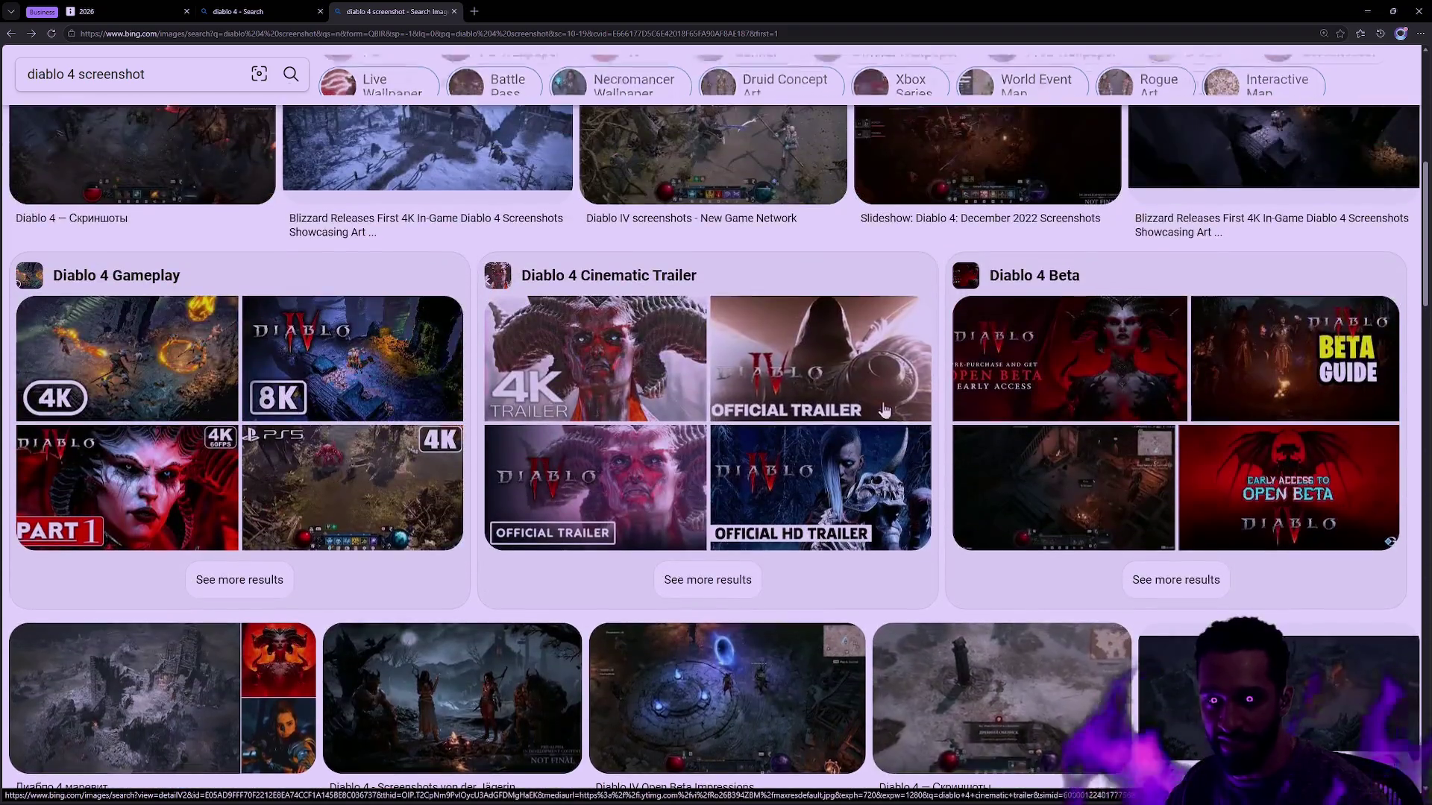
scroll(892, 411, up, 3)
scroll(815, 533, up, 3)
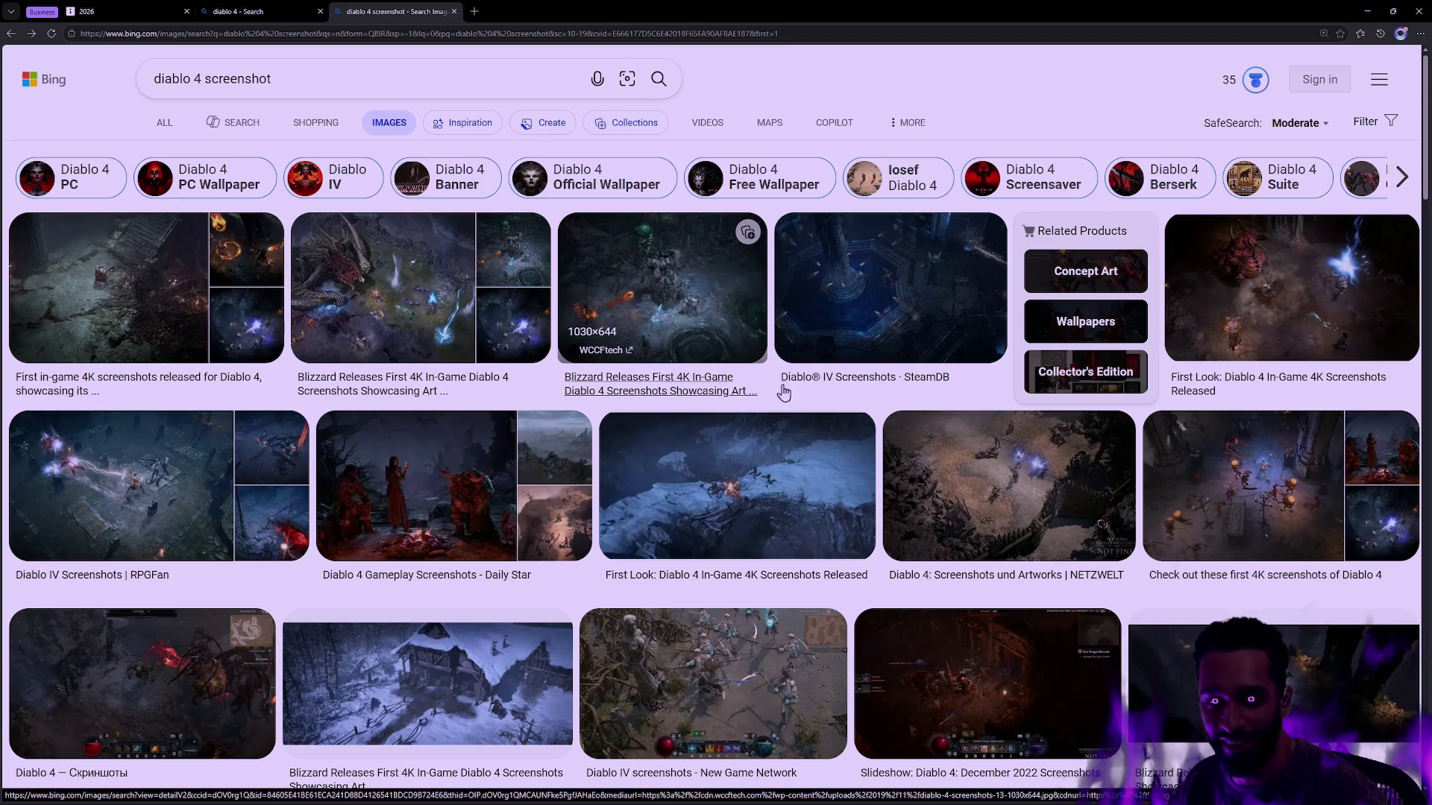
click(454, 12)
click(321, 12)
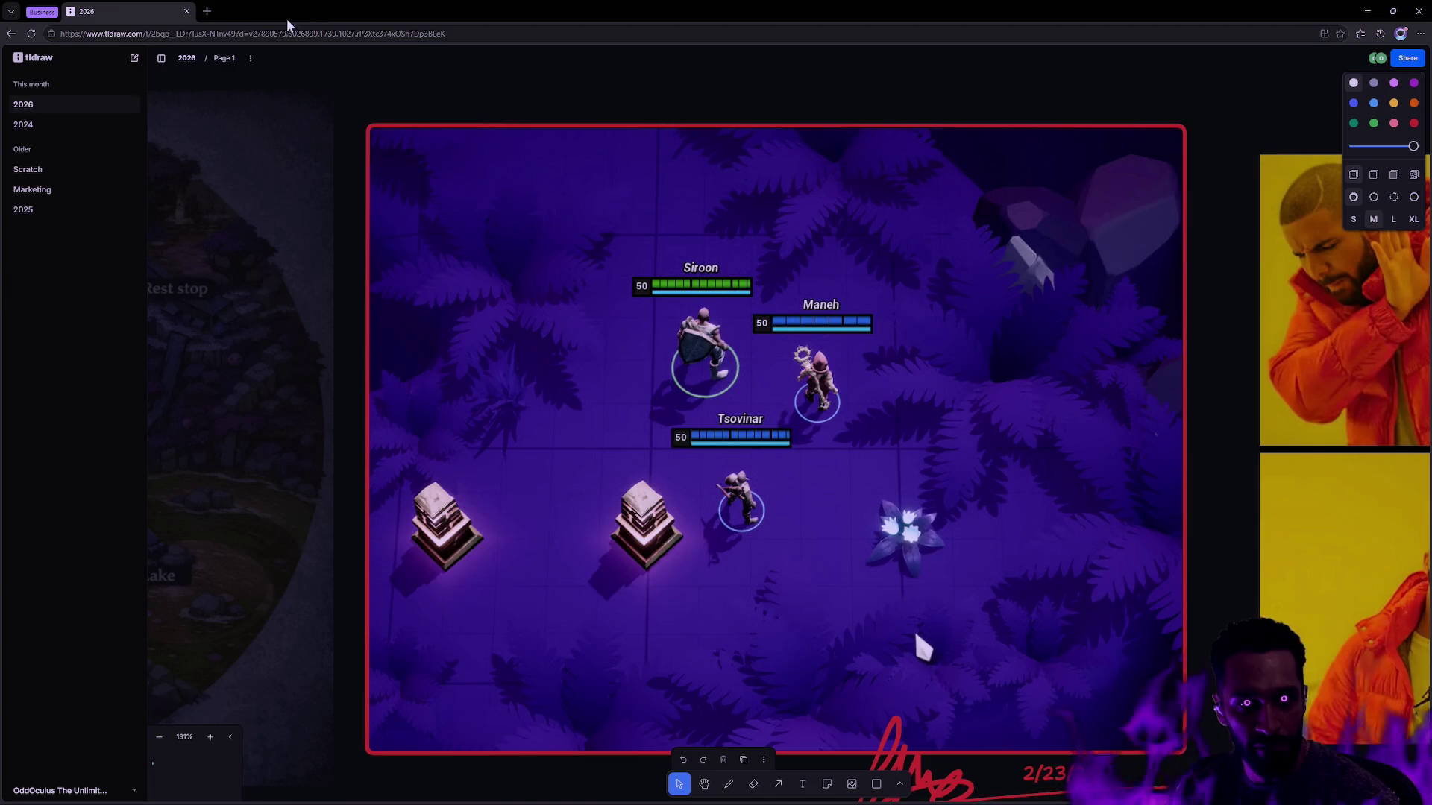
scroll(905, 730, down, 5)
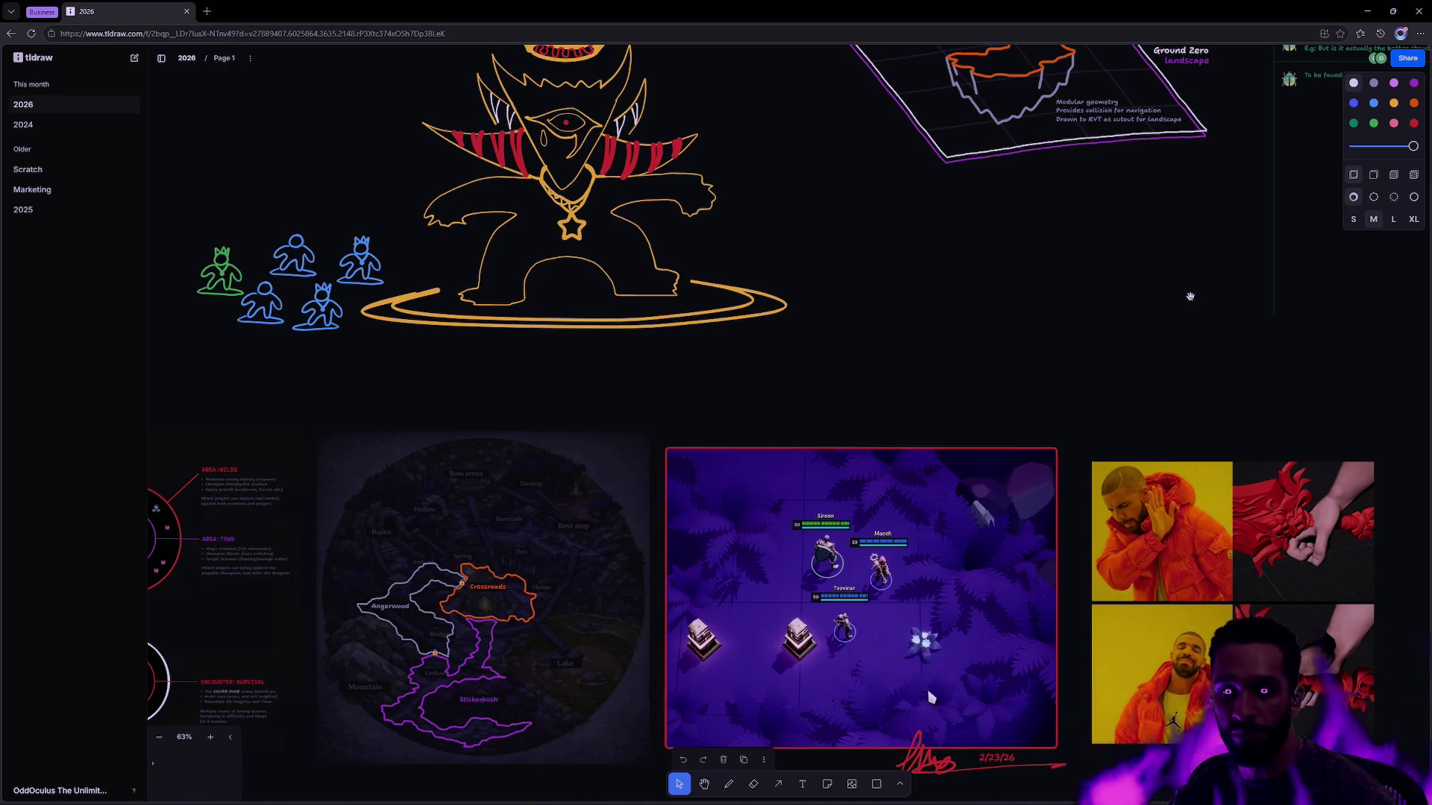
Step: Paste the first purple forest gameplay screenshot onto the board
scroll(925, 638, right, 10)
key(ctrl+v)
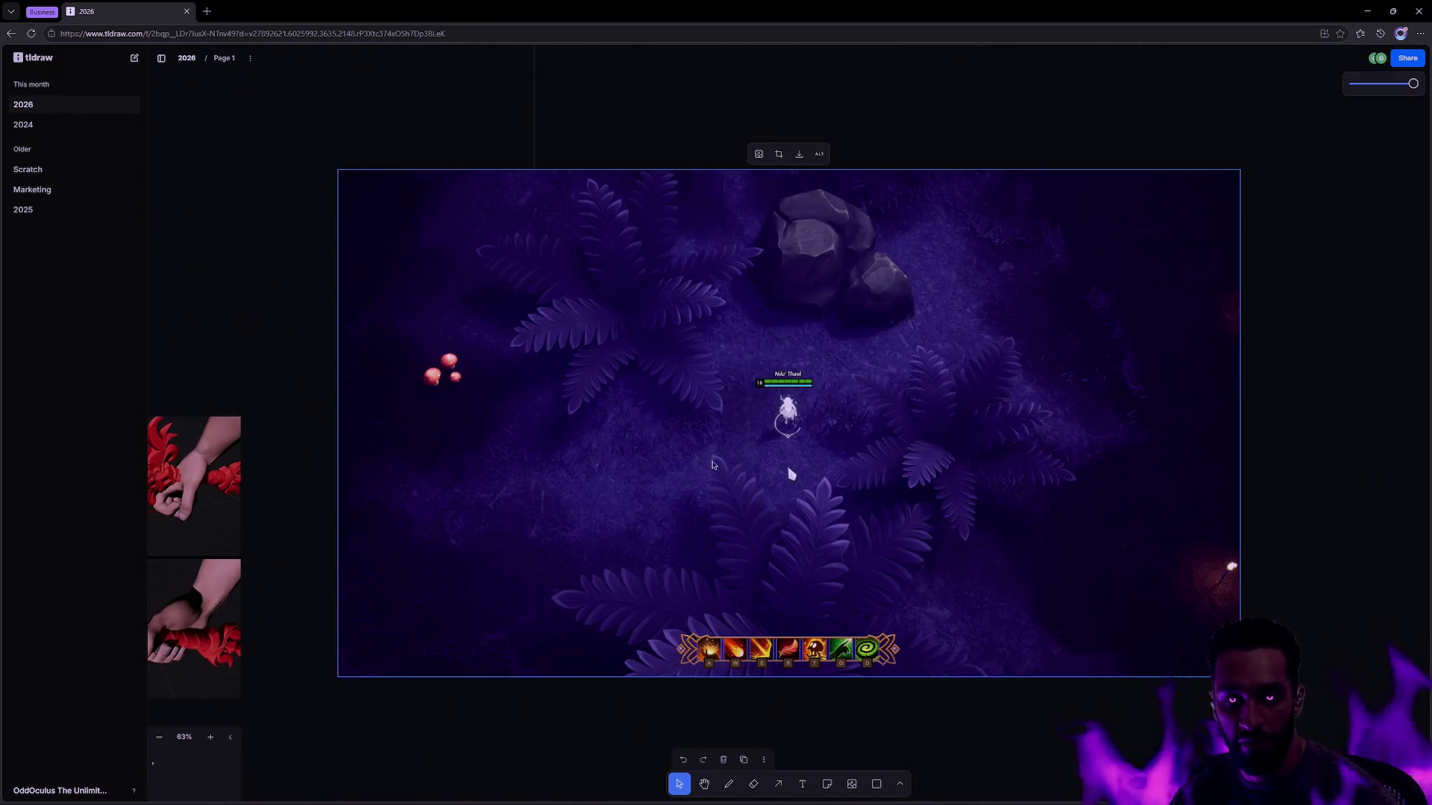
scroll(1071, 209, down, 3)
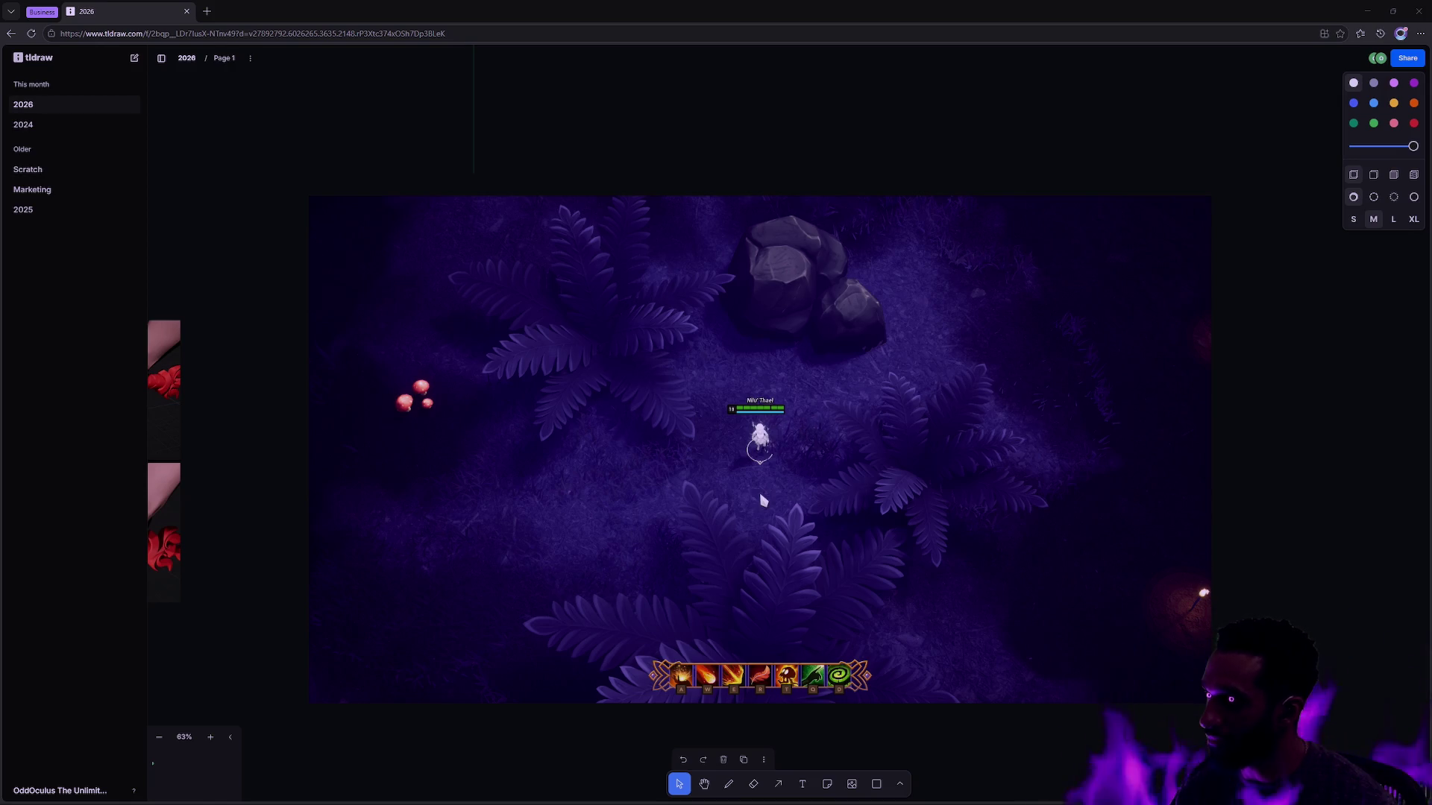
Step: Paste a second screenshot with red-marked enemies overlapping the first forest capture
scroll(968, 400, up, 6)
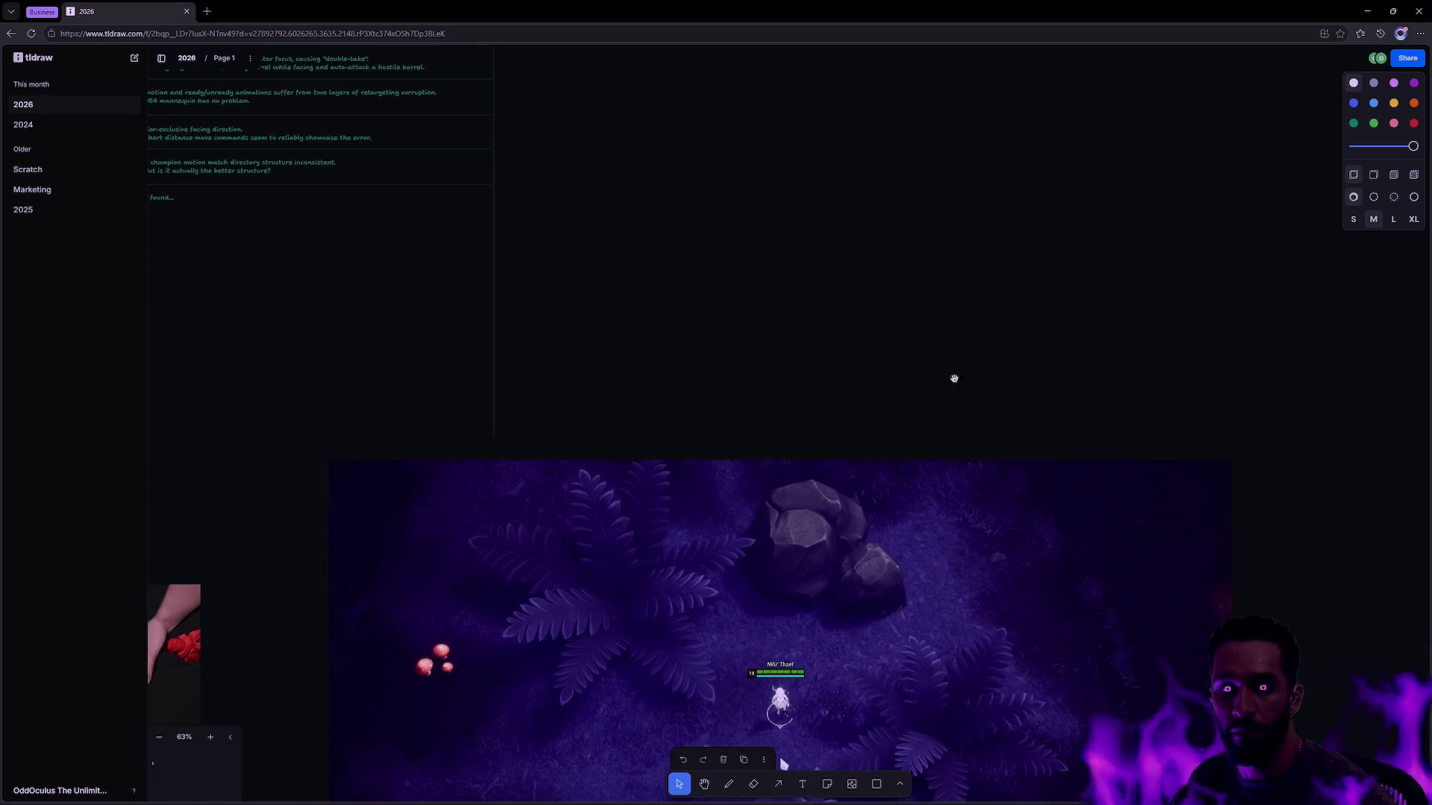
scroll(906, 328, up, 2)
scroll(906, 328, right, 3)
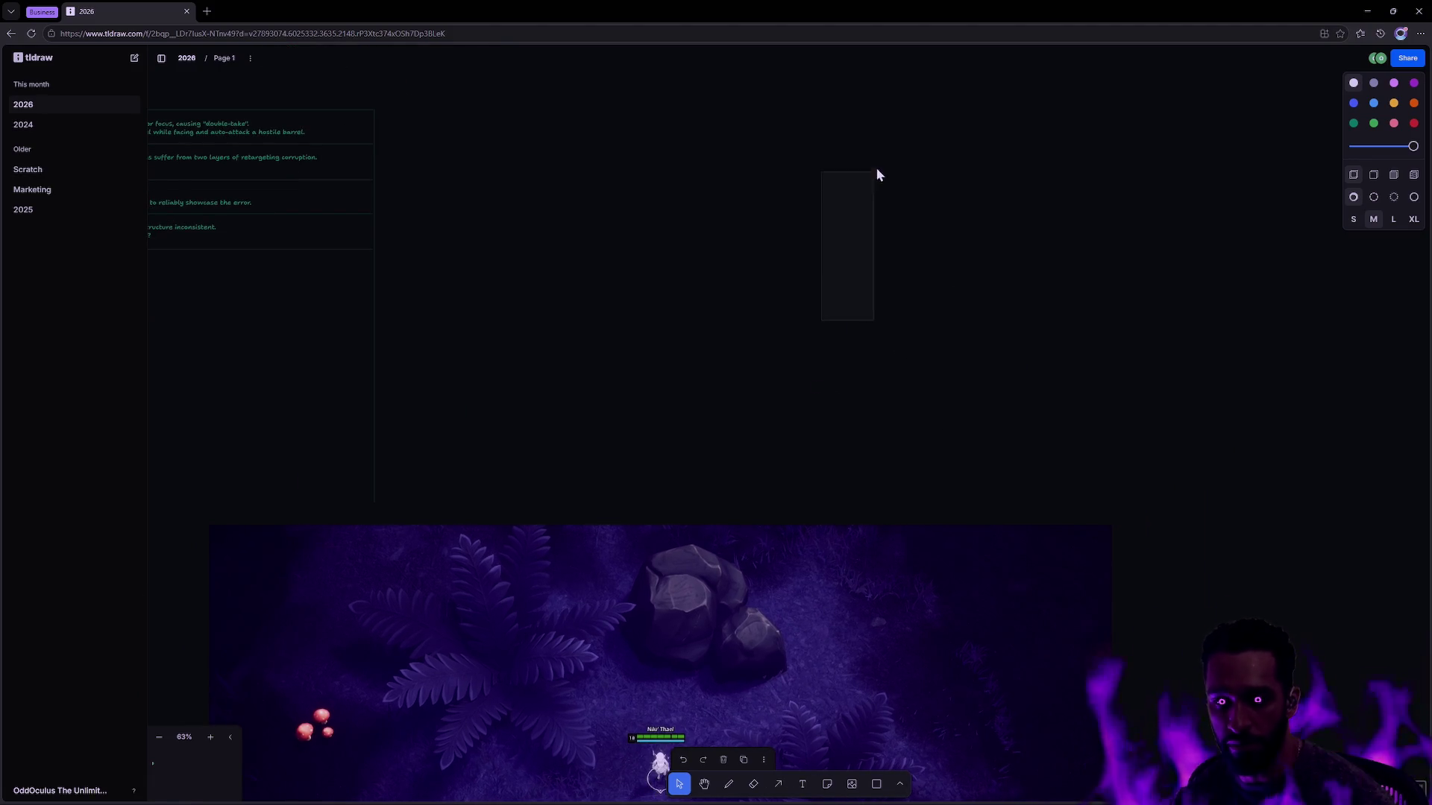
scroll(876, 179, down, 5)
scroll(876, 179, left, 1)
scroll(912, 216, up, 1)
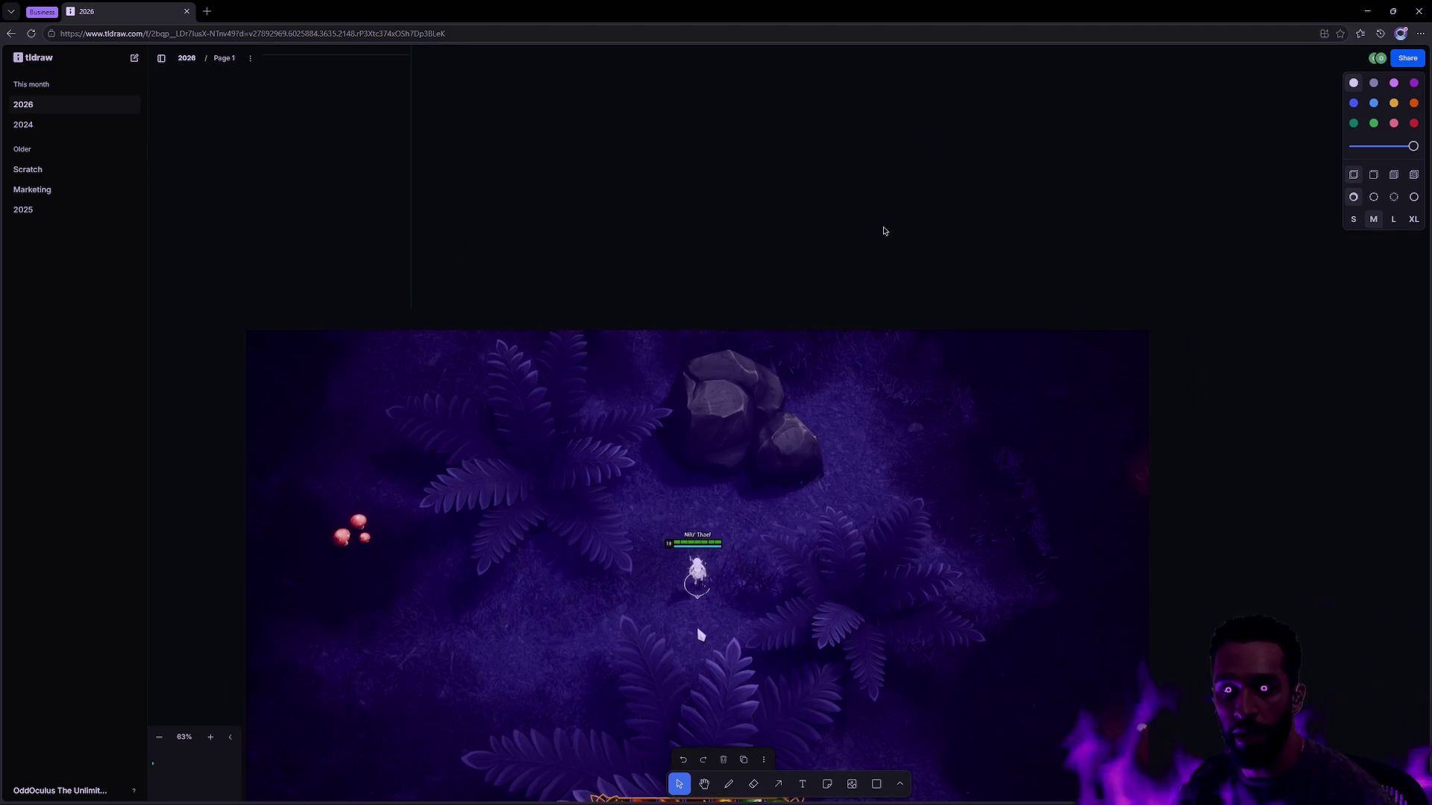
key(ctrl+v)
scroll(955, 375, down, 3)
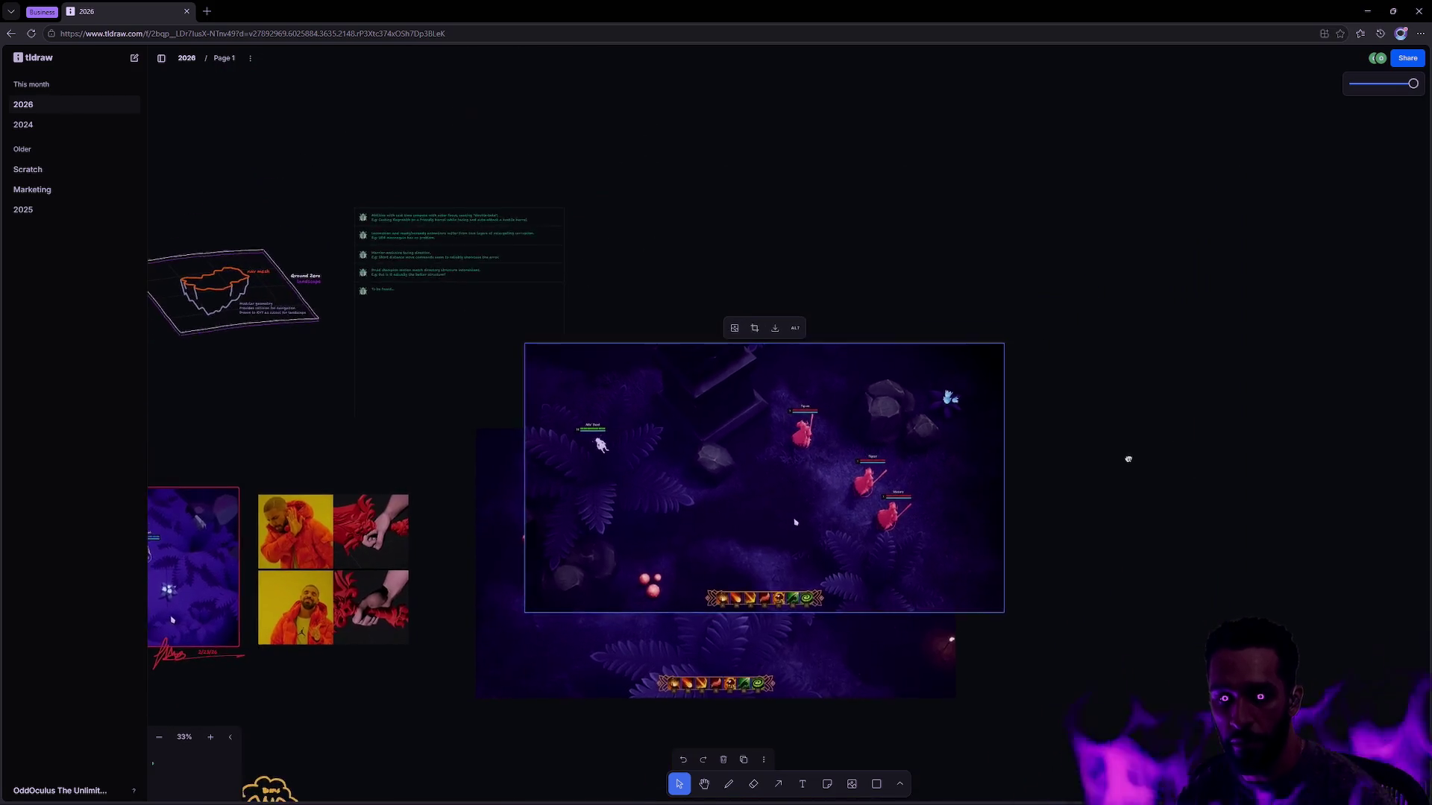
Step: Move the red-enemy screenshot up and right, above the first forest screenshot
scroll(858, 216, up, 2)
mouse_move(859, 215)
mouse_down()
mouse_move(847, 108)
mouse_move(894, 134)
mouse_up()
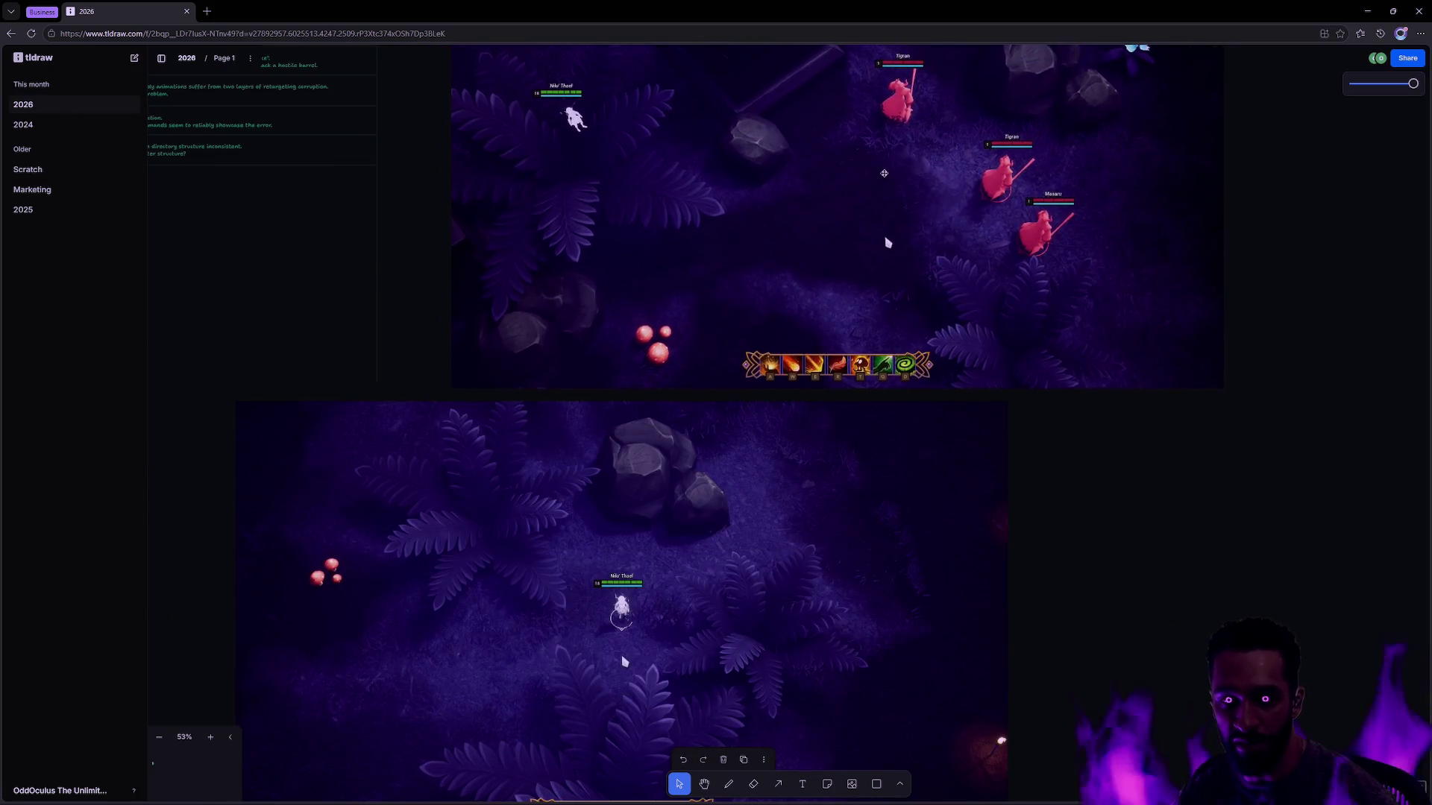
scroll(1205, 538, up, 3)
click(1205, 539)
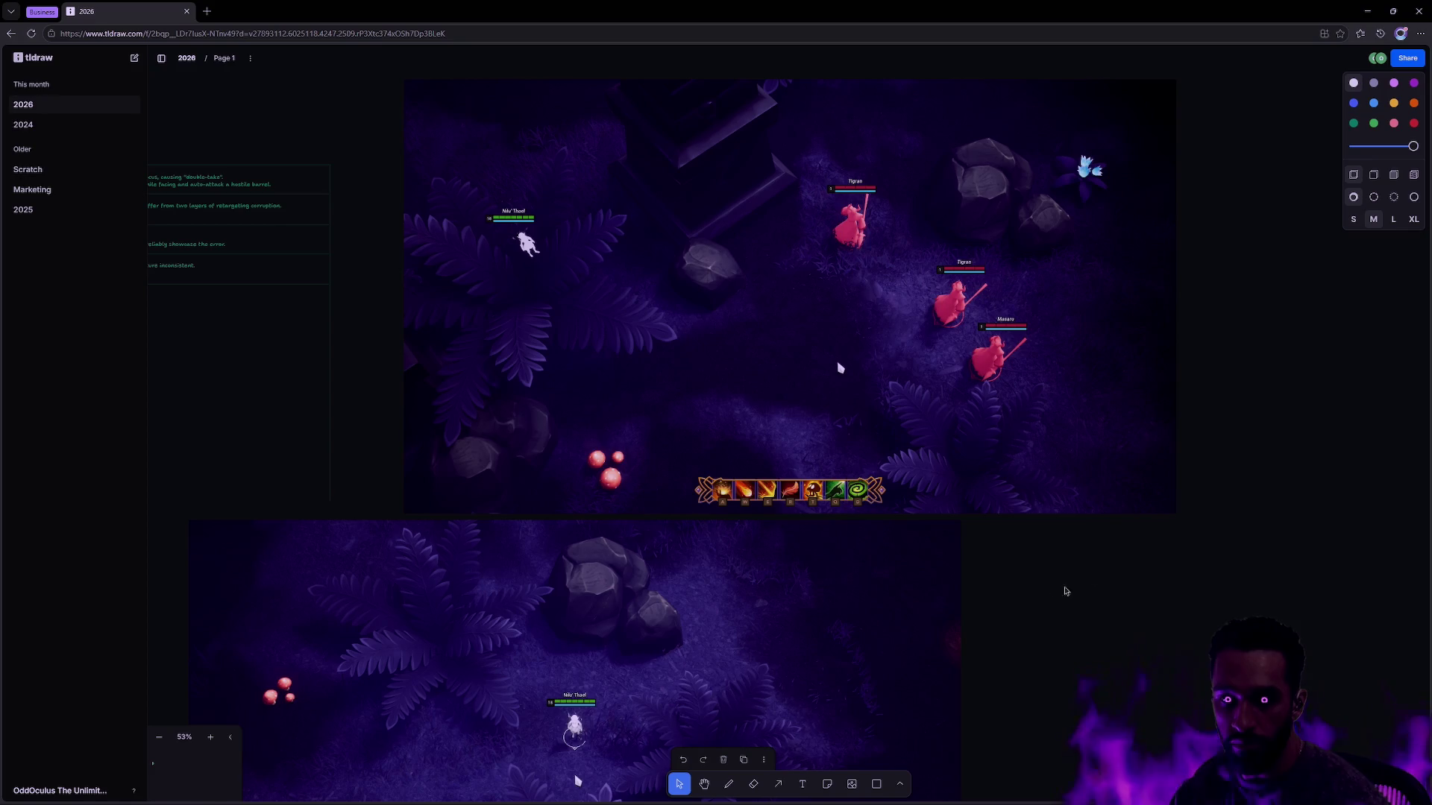
Step: Paste a third screenshot showing the elf portrait and place it above the large image
key(ctrl+v)
drag(1246, 527, 1118, 663)
mouse_move(645, 523)
mouse_down()
mouse_move(628, 280)
mouse_move(669, 126)
mouse_move(694, 495)
mouse_move(672, 307)
mouse_up()
scroll(671, 307, up, 5)
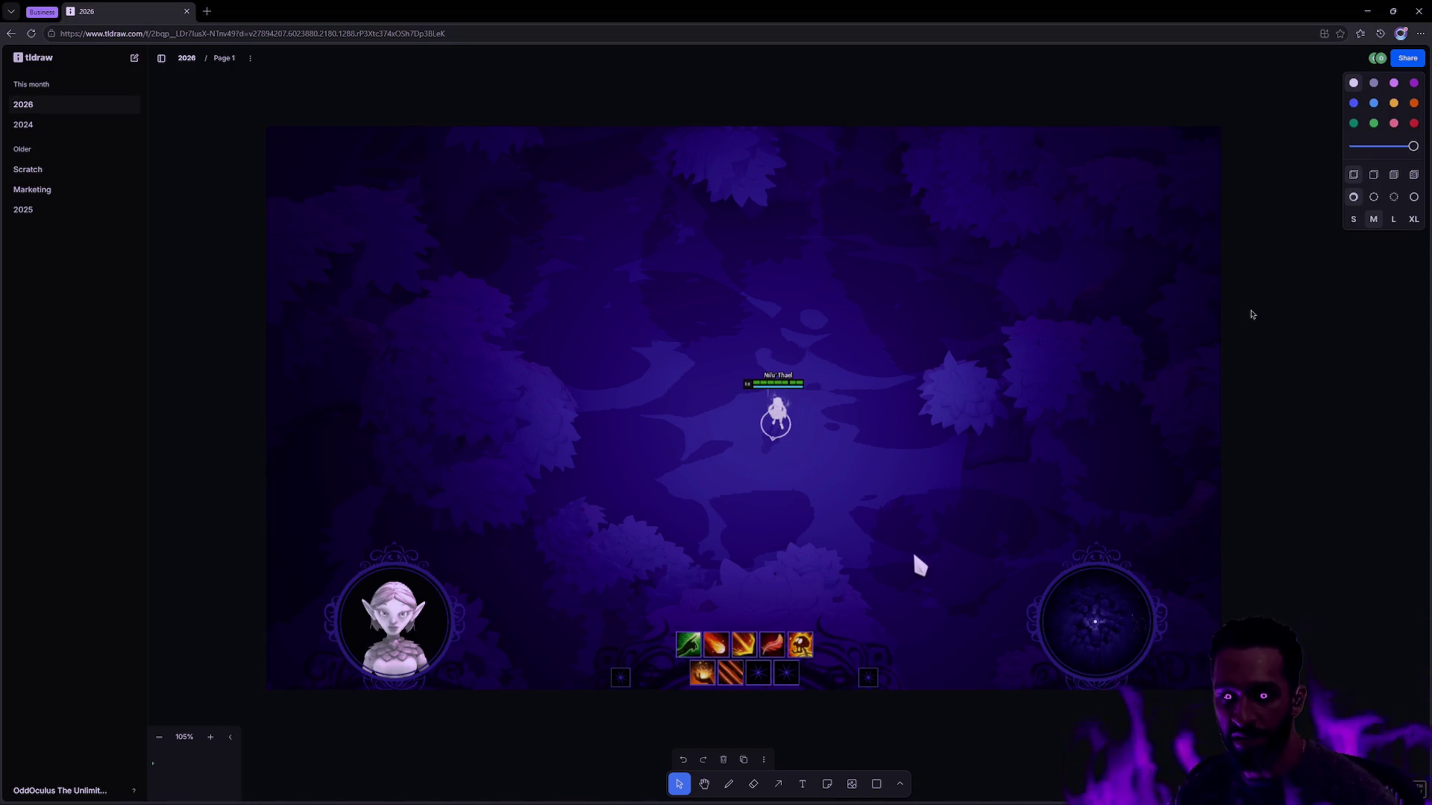
scroll(1250, 310, up, 2)
scroll(1239, 334, down, 3)
mouse_move(850, 388)
mouse_down()
mouse_move(1087, 381)
mouse_move(1285, 349)
mouse_move(1146, 302)
mouse_move(937, 308)
mouse_move(936, 343)
mouse_move(1065, 461)
mouse_up()
scroll(938, 308, right, 5)
scroll(1078, 355, down, 2)
mouse_move(1077, 354)
mouse_down()
mouse_move(1163, 454)
mouse_move(1218, 439)
mouse_up()
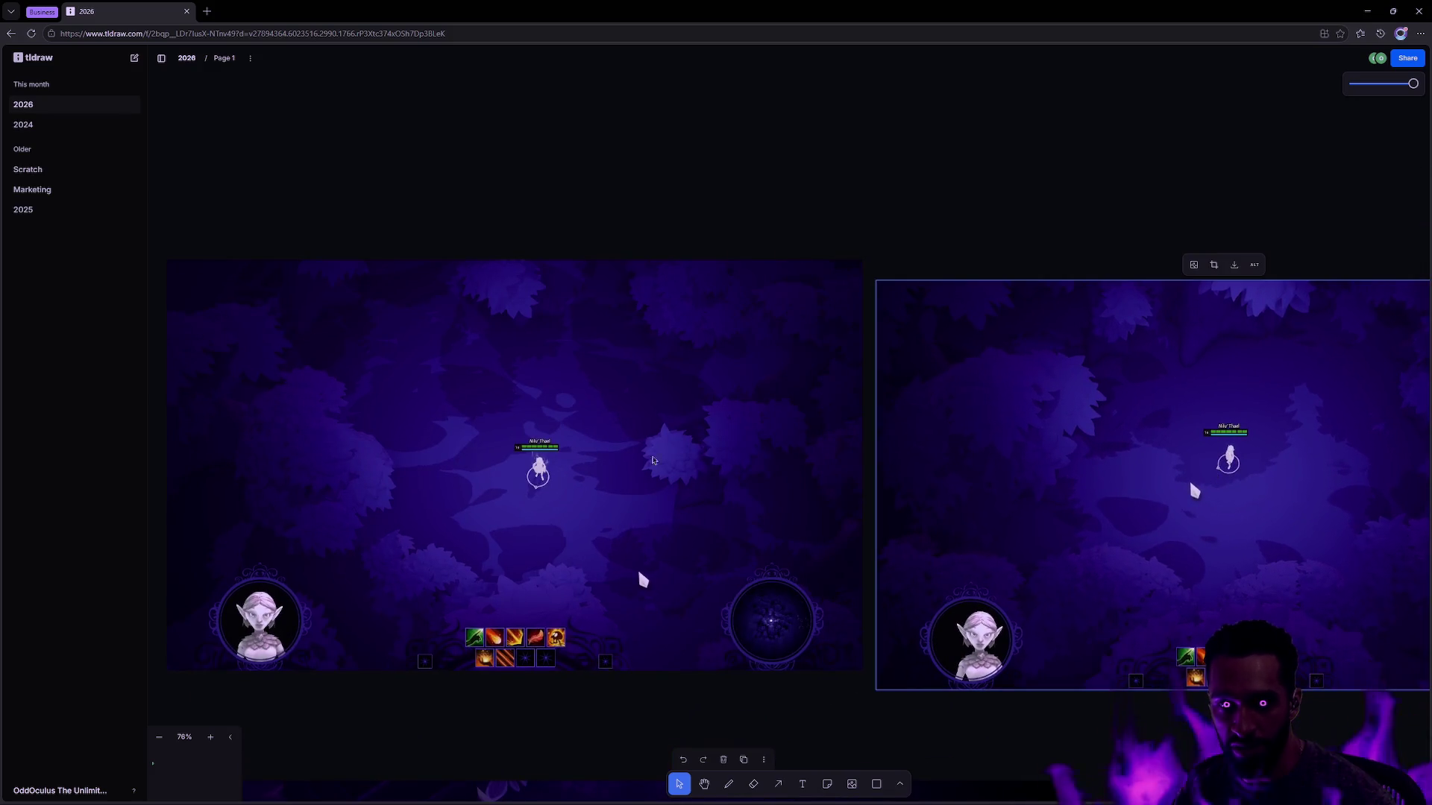
scroll(875, 415, right, 5)
mouse_move(818, 425)
mouse_down()
mouse_move(836, 400)
mouse_move(809, 397)
mouse_move(837, 406)
mouse_up()
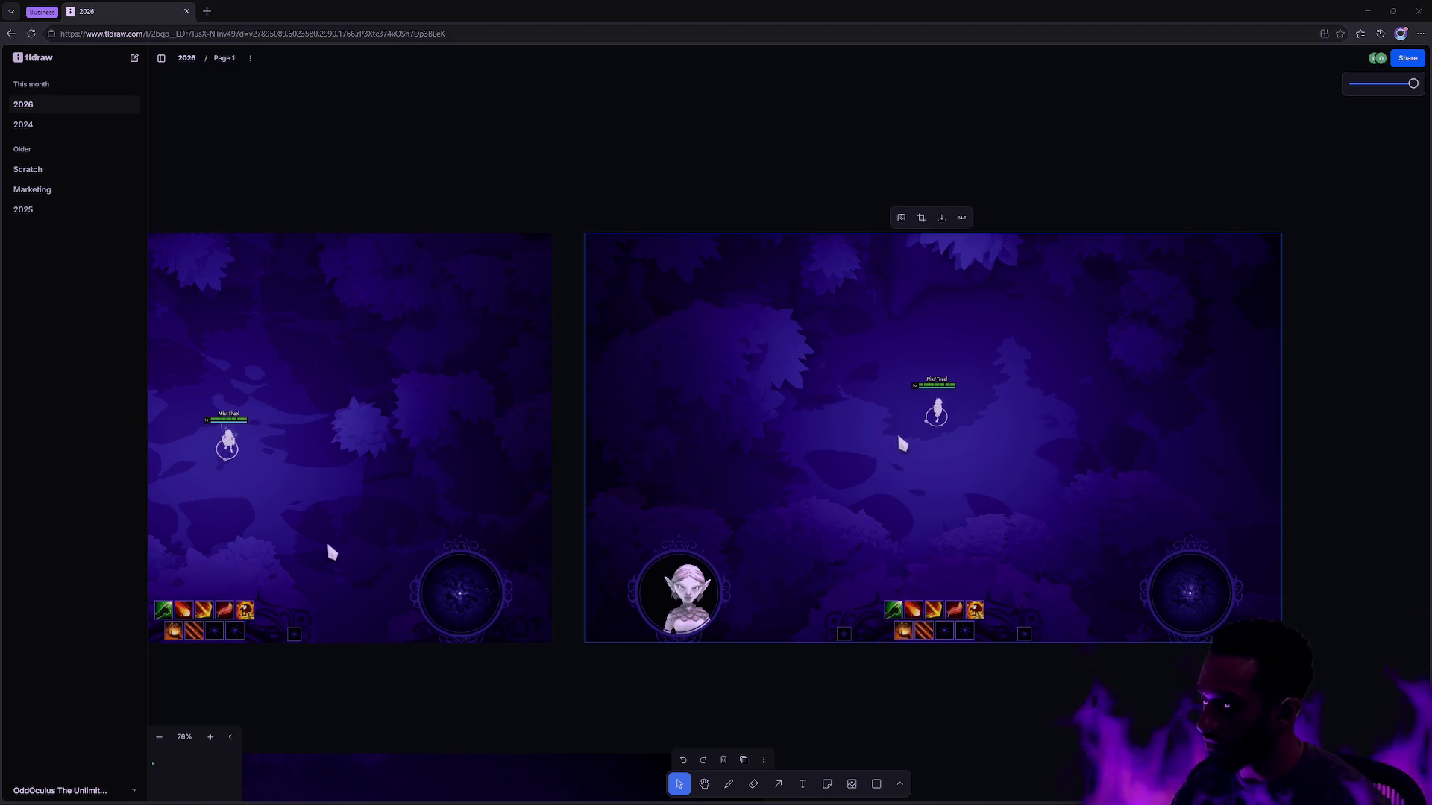
click(1103, 432)
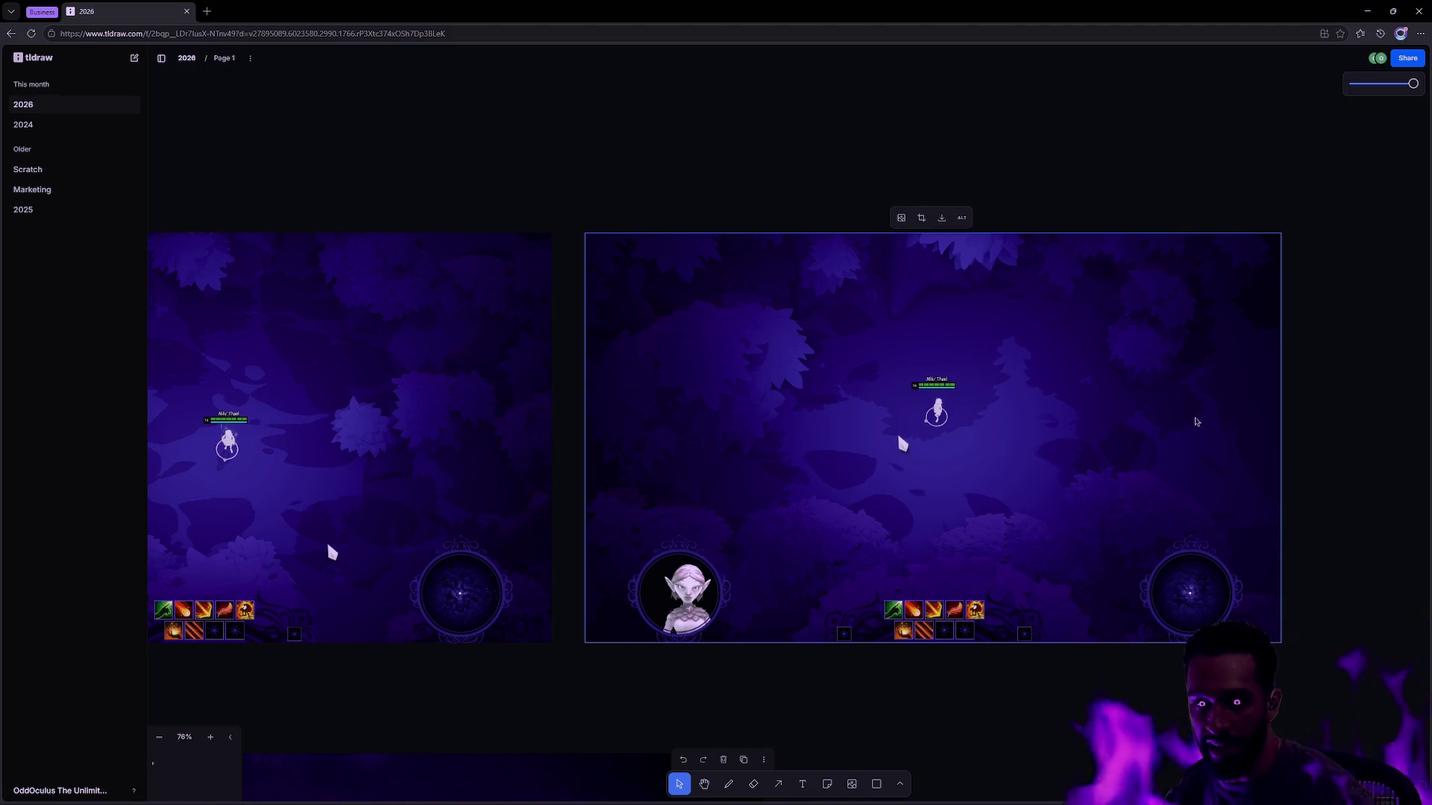
key(Escape)
scroll(1251, 484, up, 5)
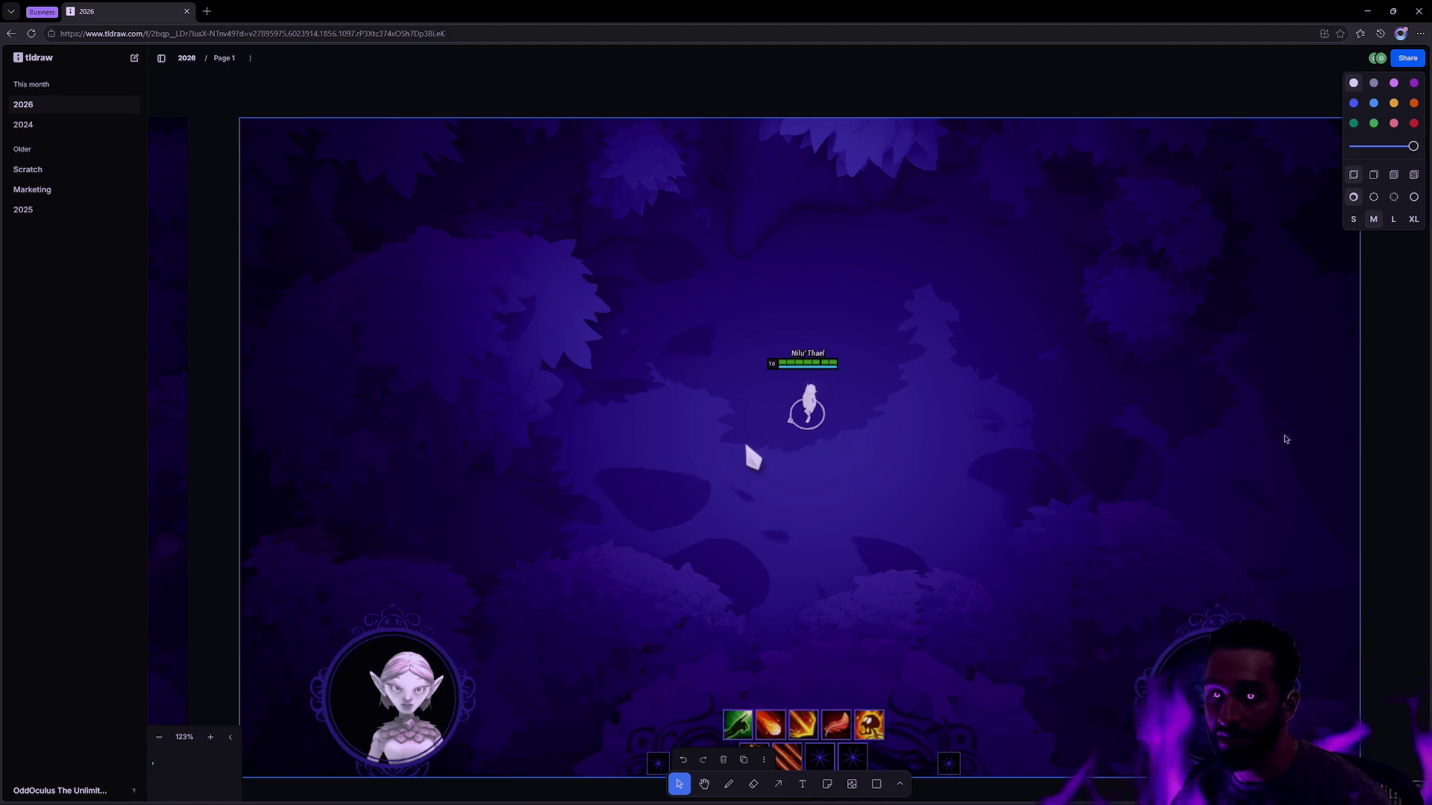
scroll(1262, 428, down, 2)
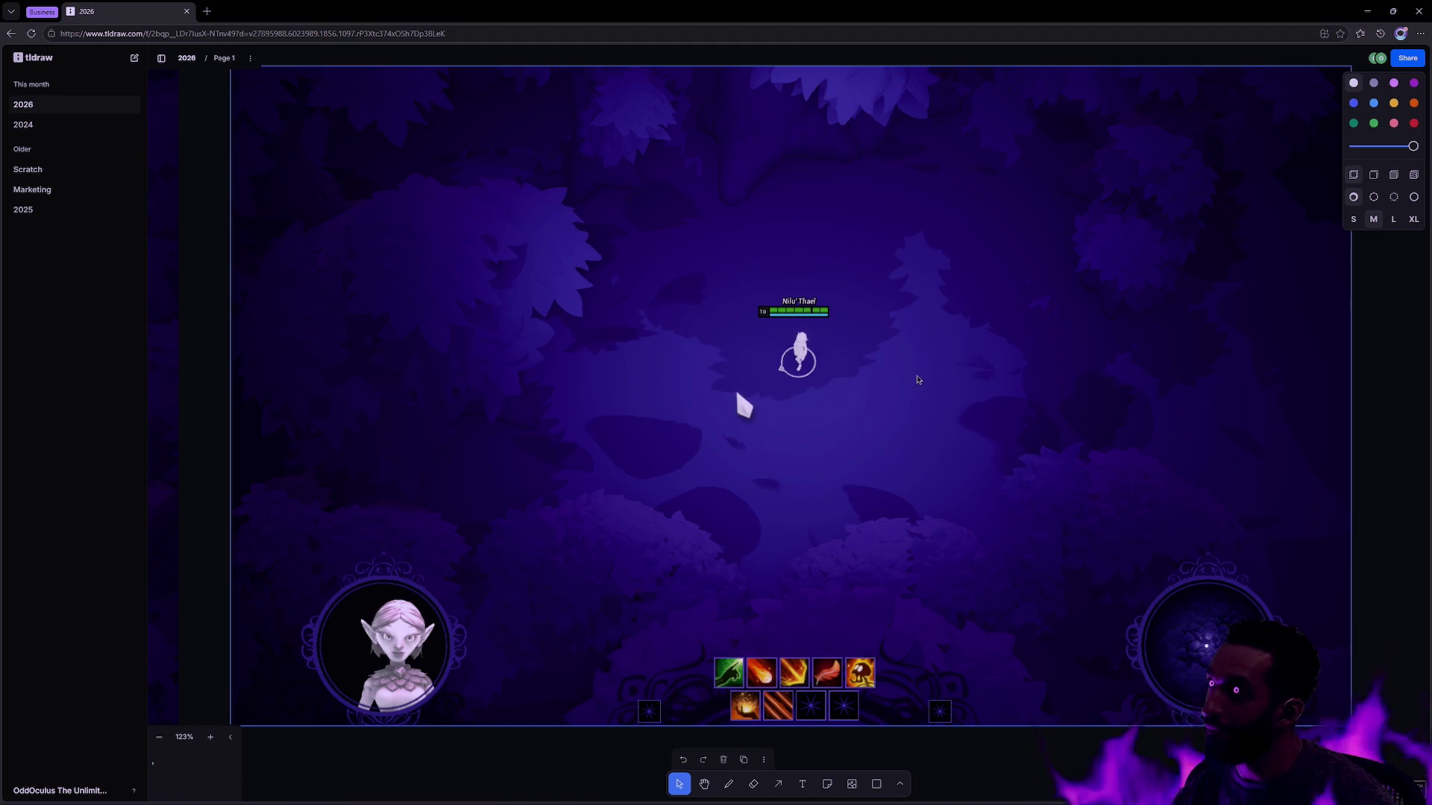
scroll(880, 354, down, 1)
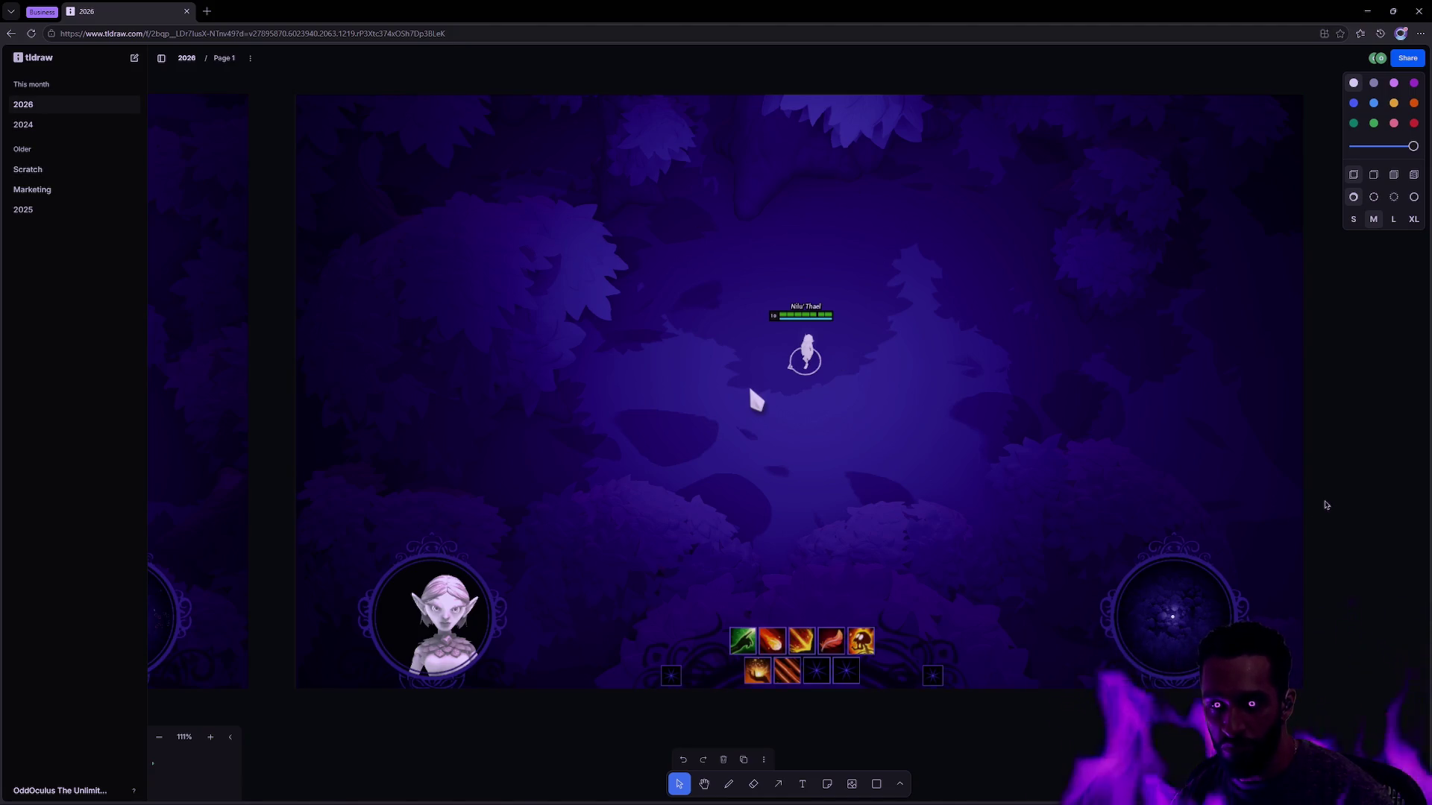
drag(1332, 483, 1302, 529)
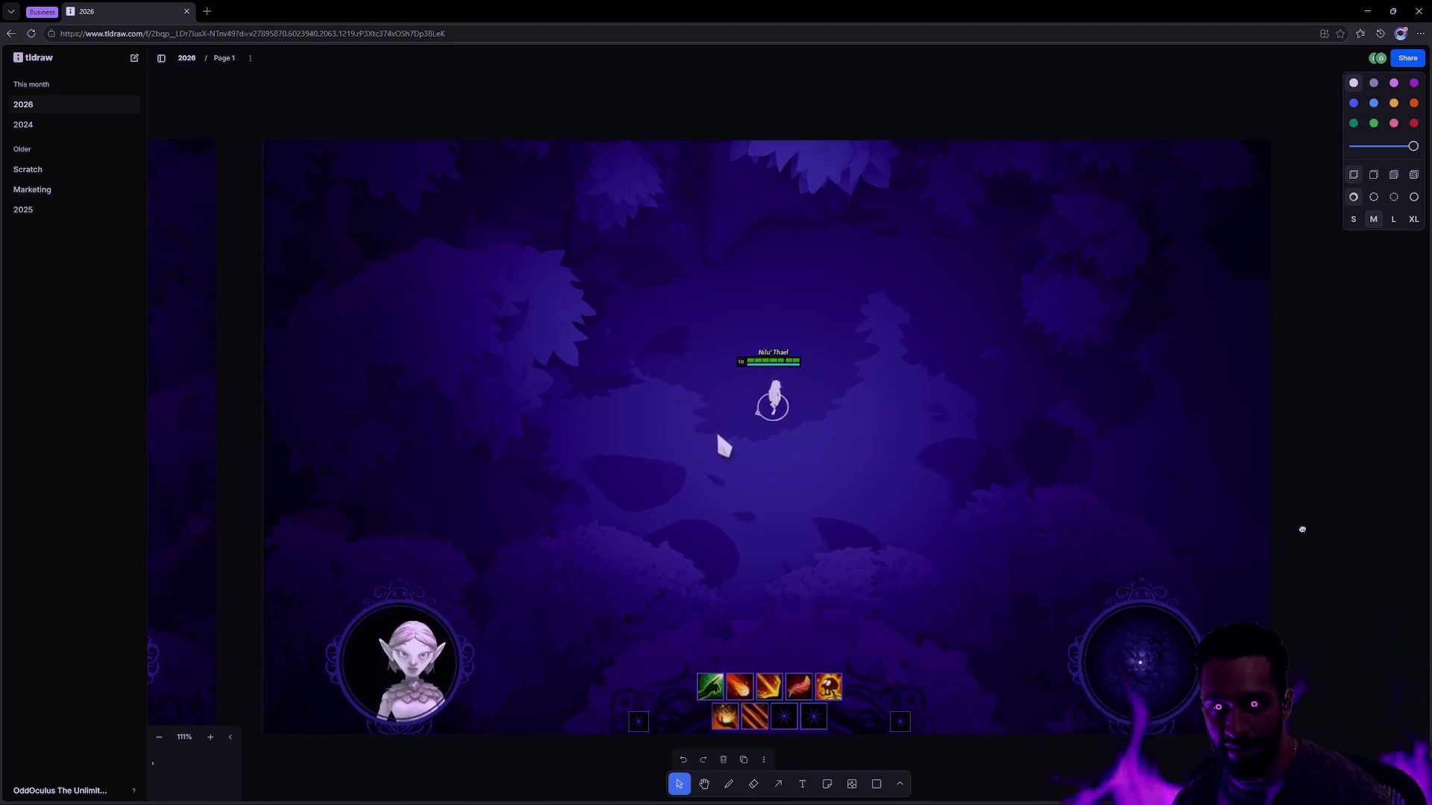
scroll(1310, 534, up, 1)
scroll(1029, 517, left, 2)
click(1041, 520)
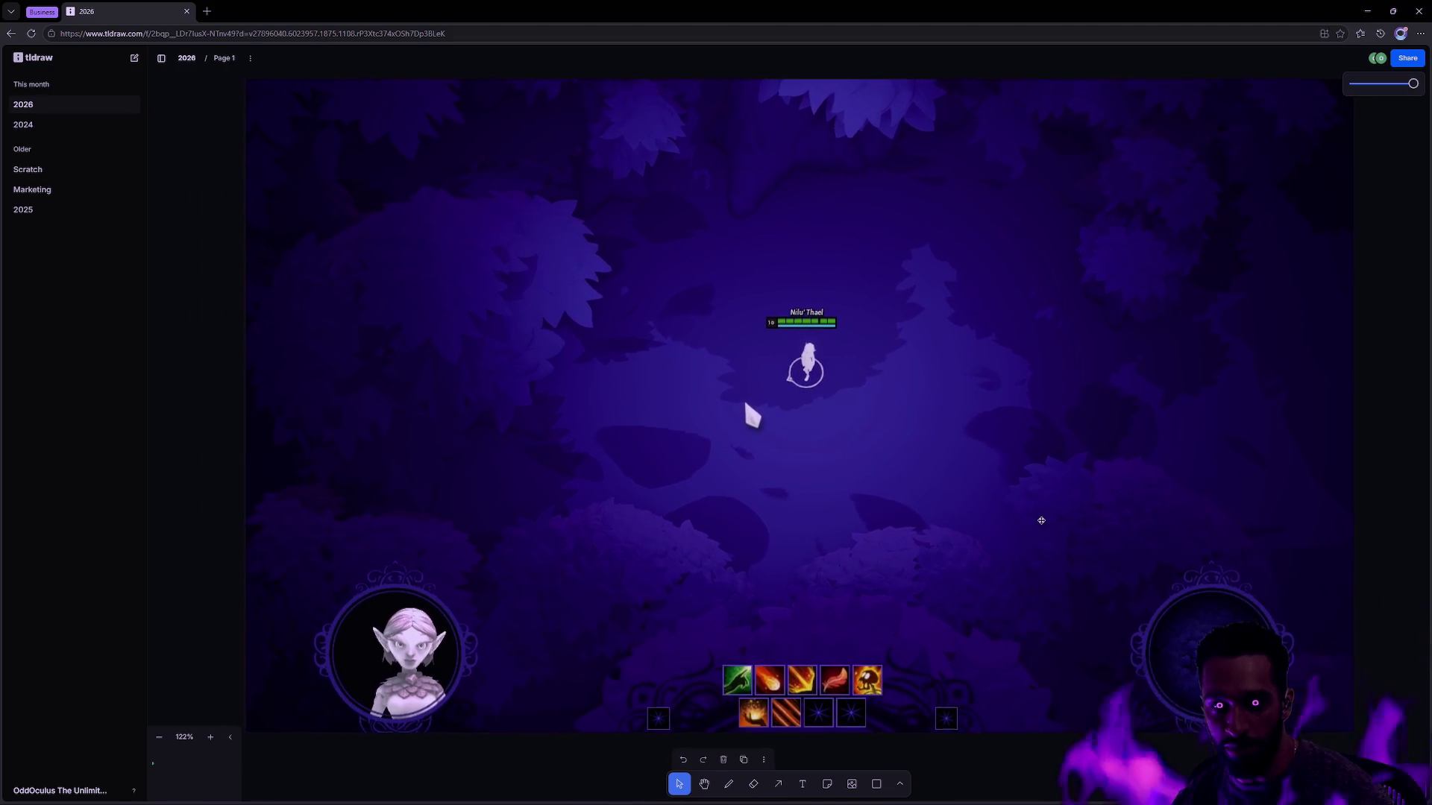
scroll(1041, 520, right, 1)
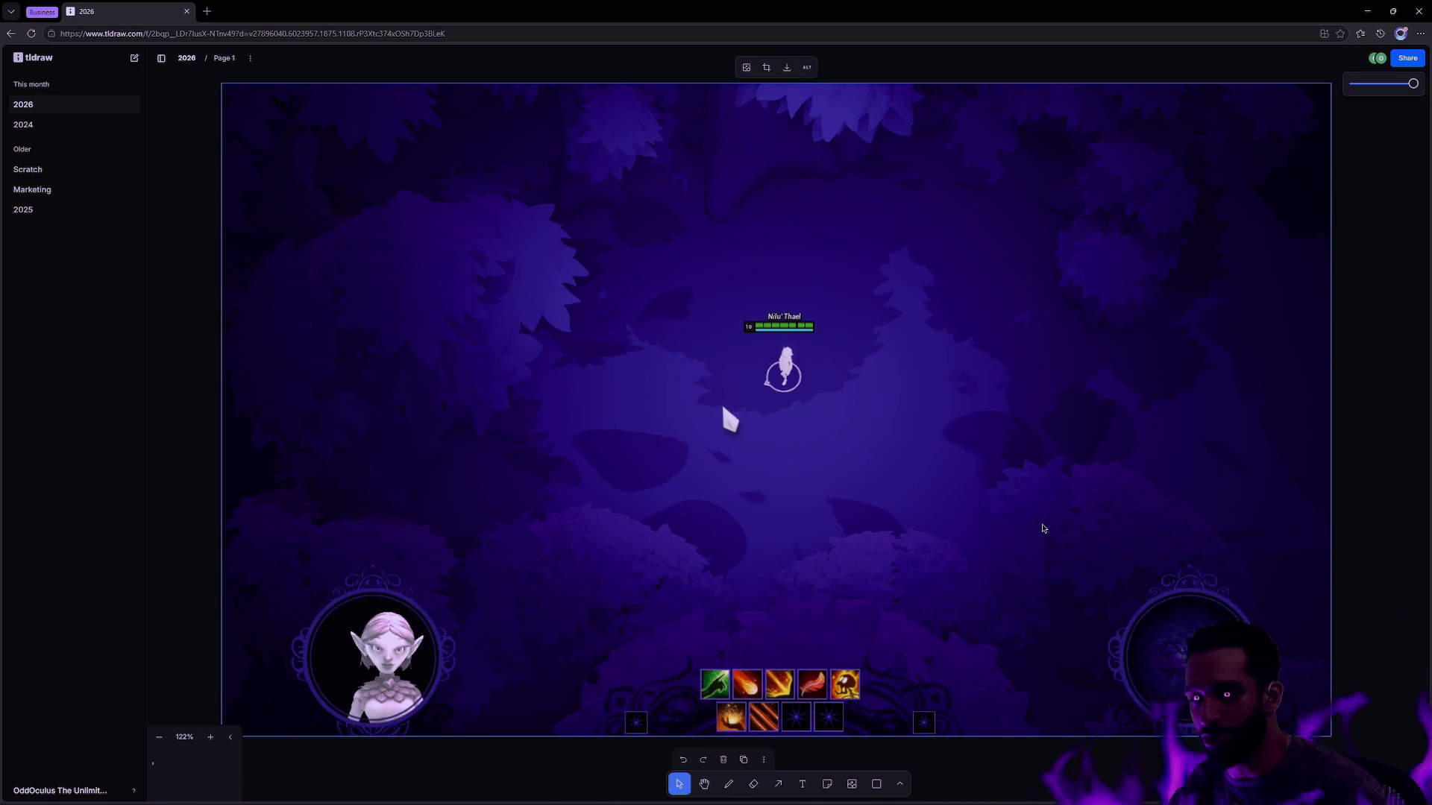
click(1356, 492)
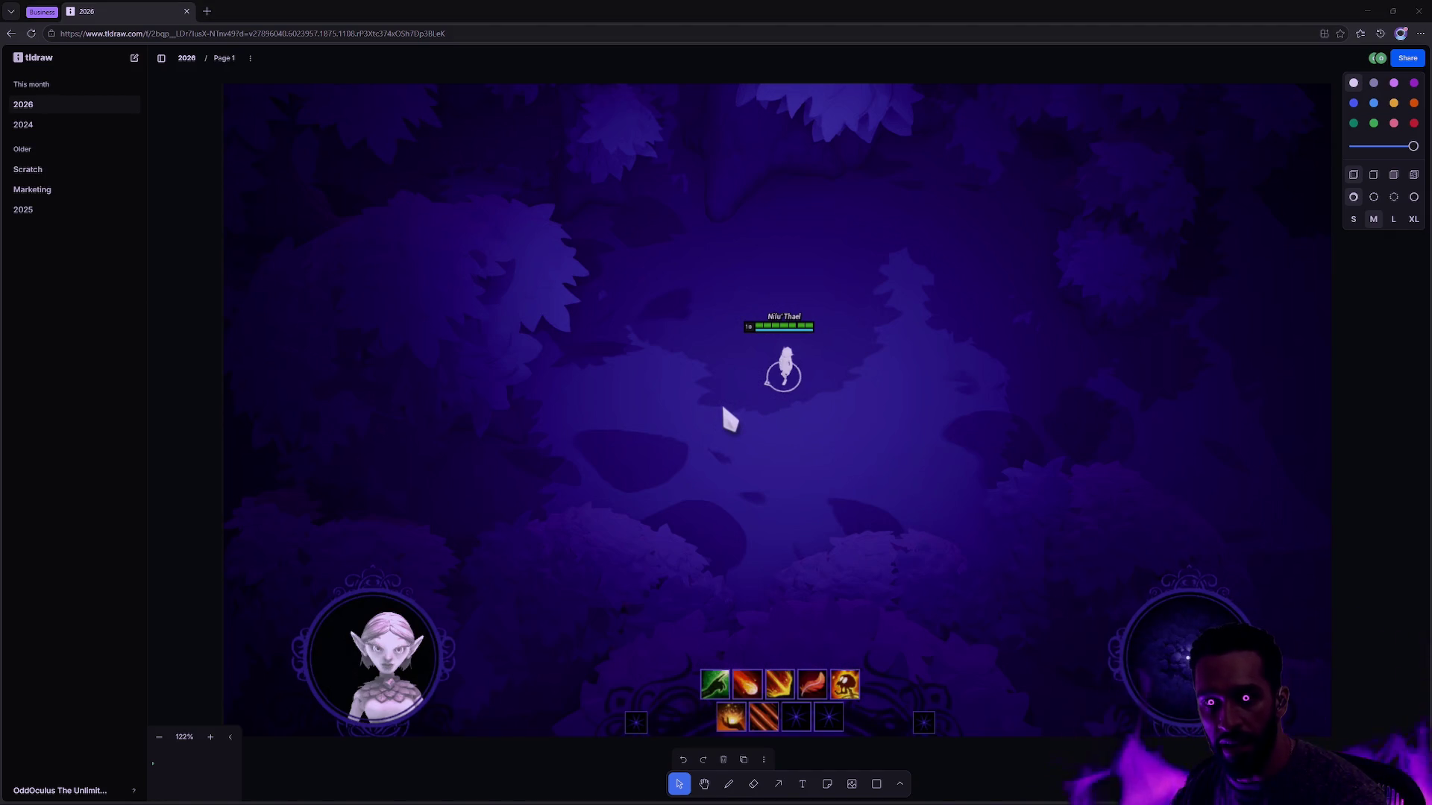
click(1393, 451)
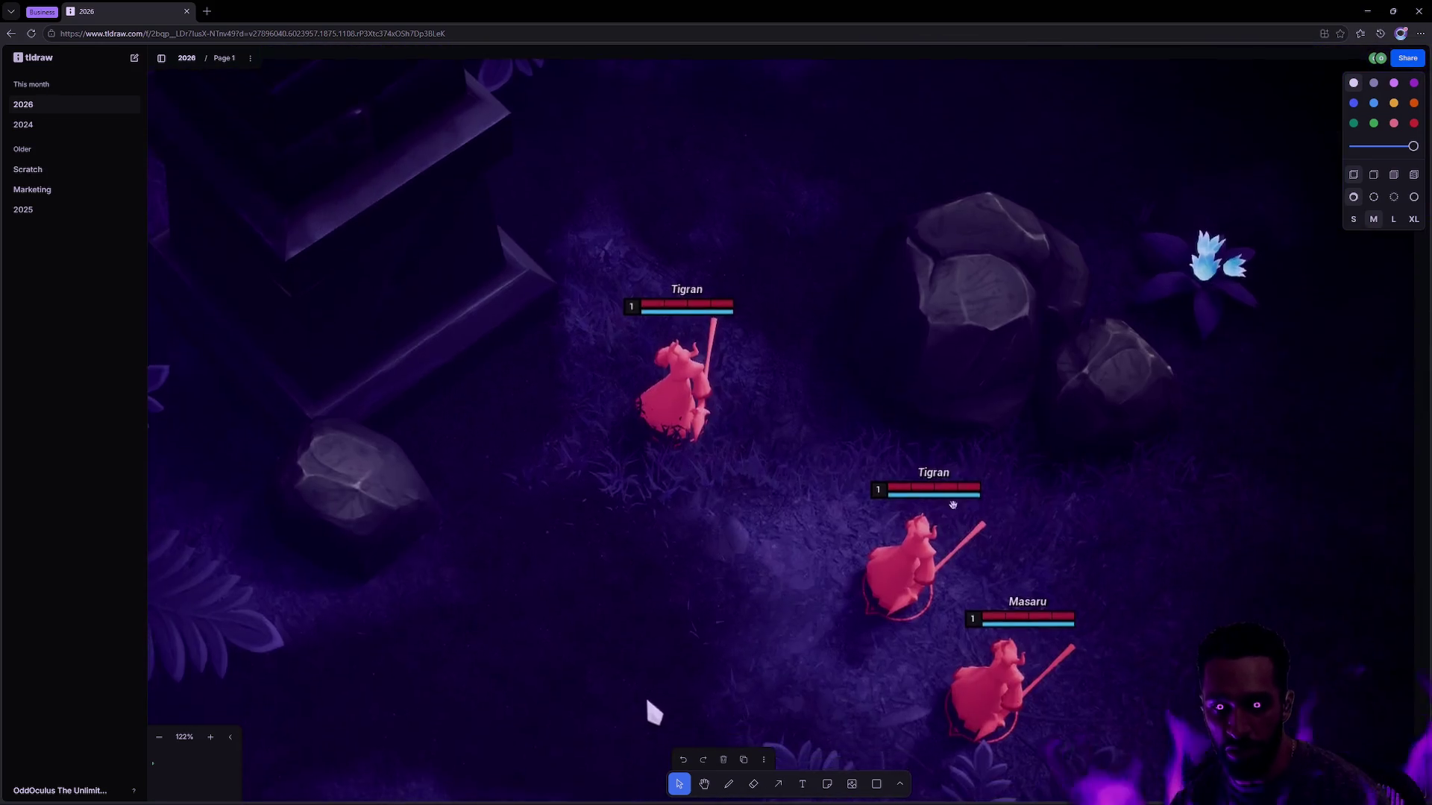
Step: Zoom out and pan so the fern forest gameplay video with red mushrooms fills the canvas
scroll(888, 459, down, 5)
scroll(1044, 492, up, 3)
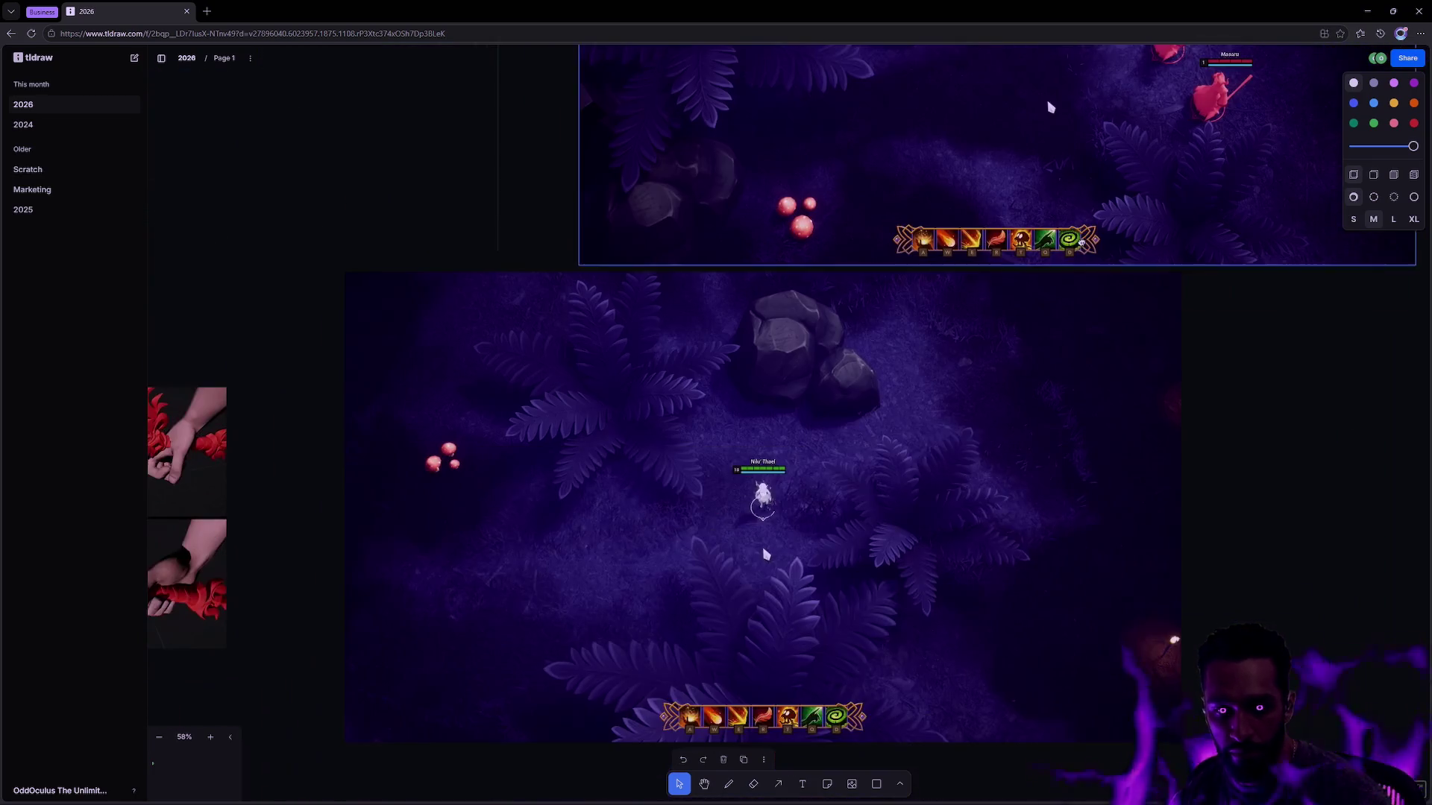
scroll(1172, 519, up, 2)
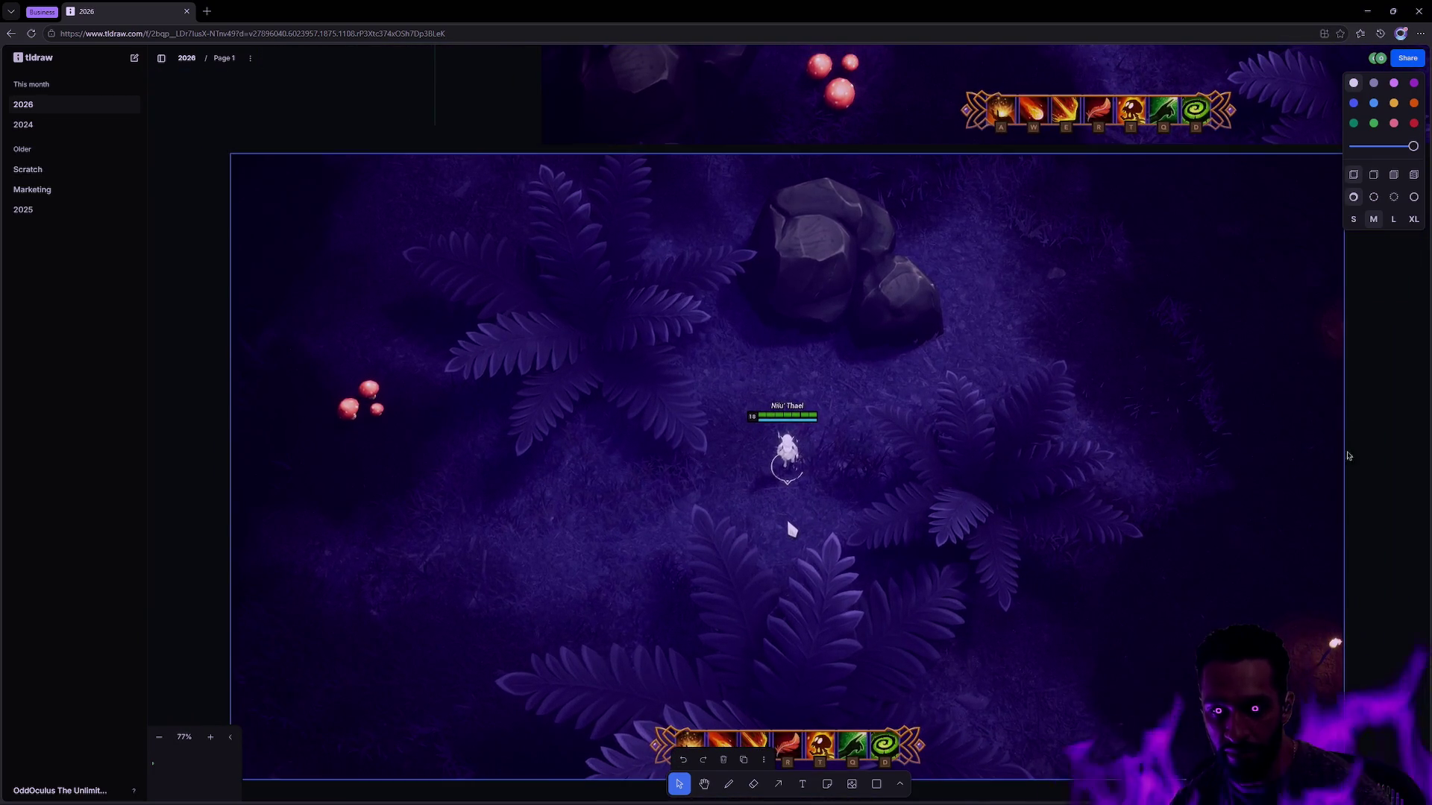
scroll(1392, 438, down, 1)
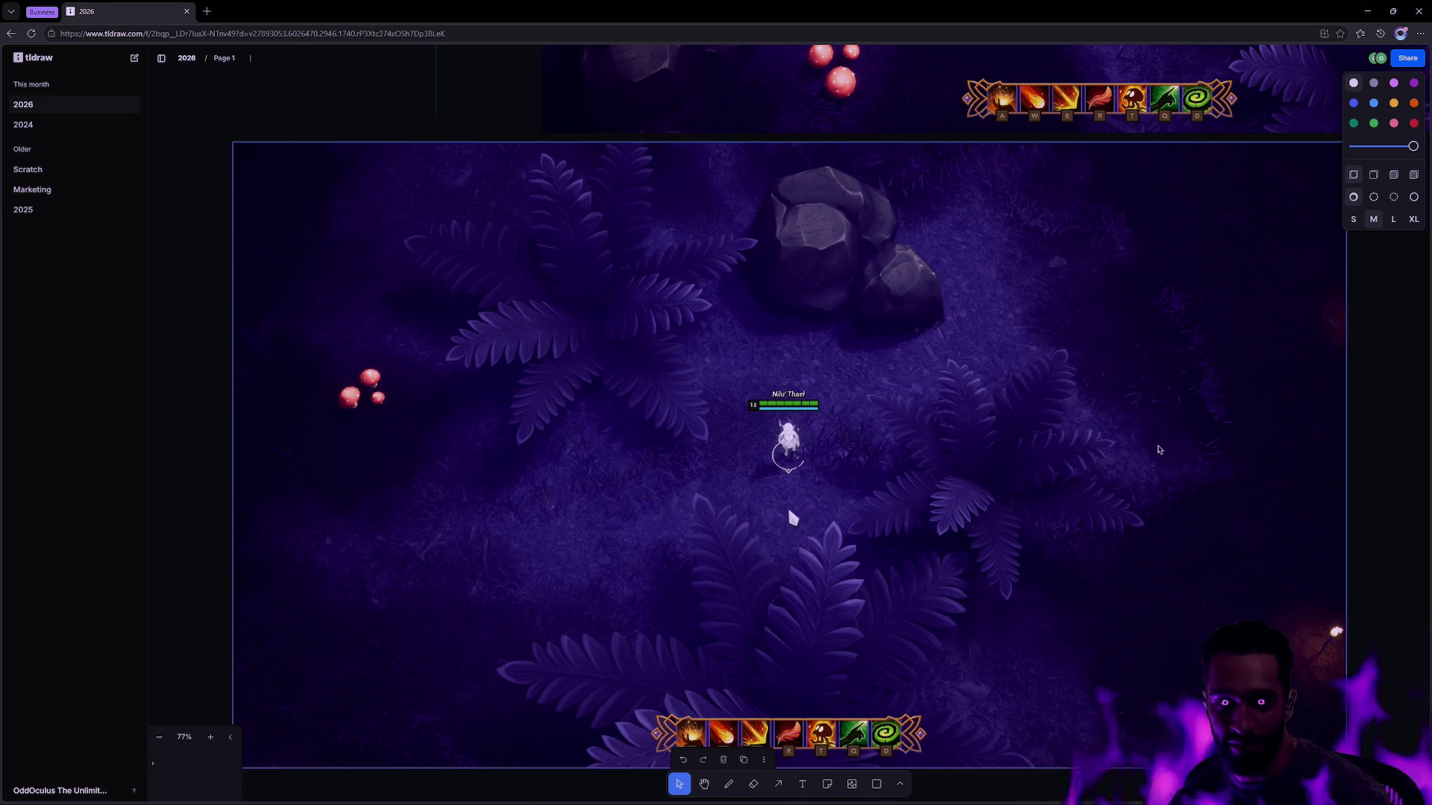
mouse_move(927, 472)
mouse_down()
mouse_move(826, 451)
mouse_move(960, 452)
mouse_move(865, 446)
mouse_up()
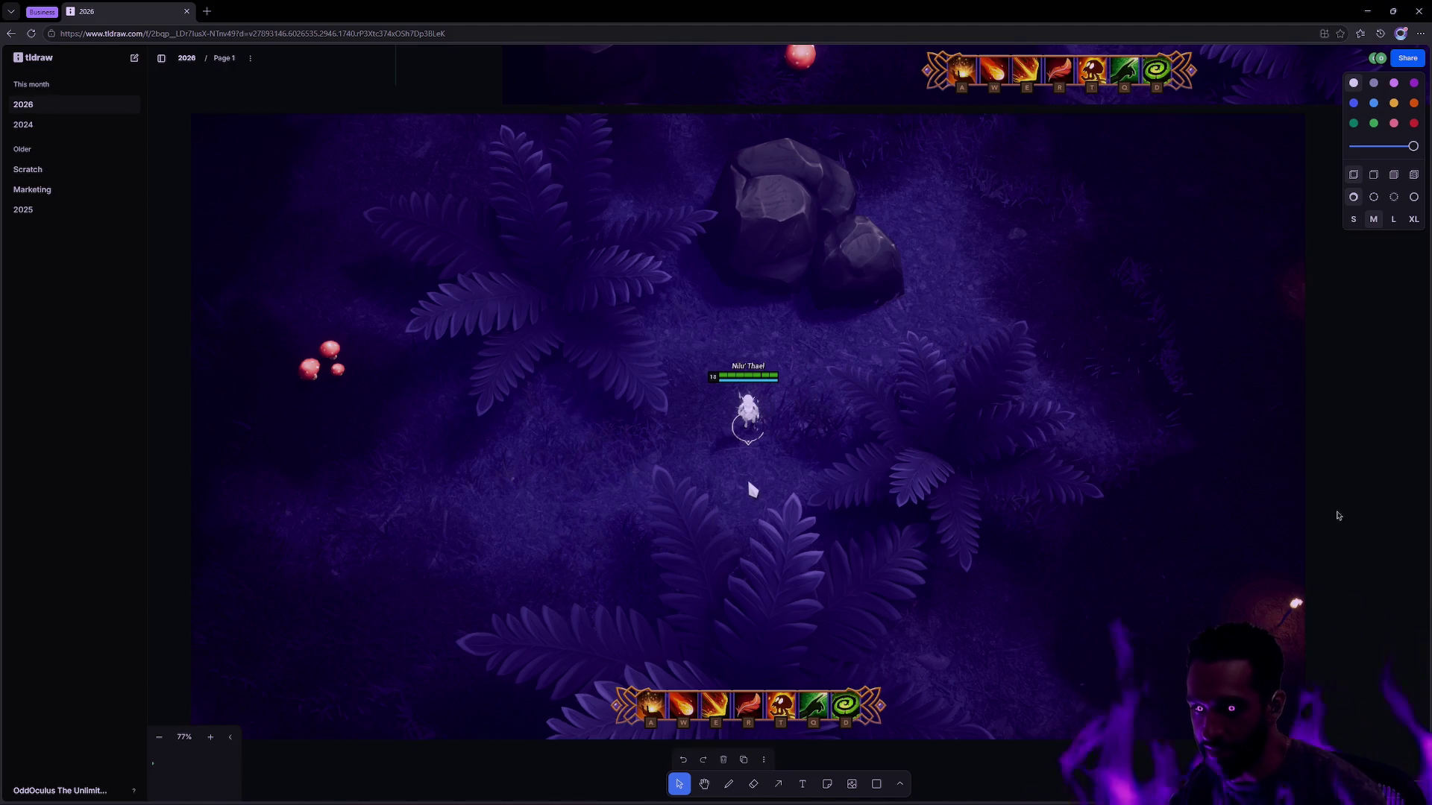
scroll(1324, 509, down, 1)
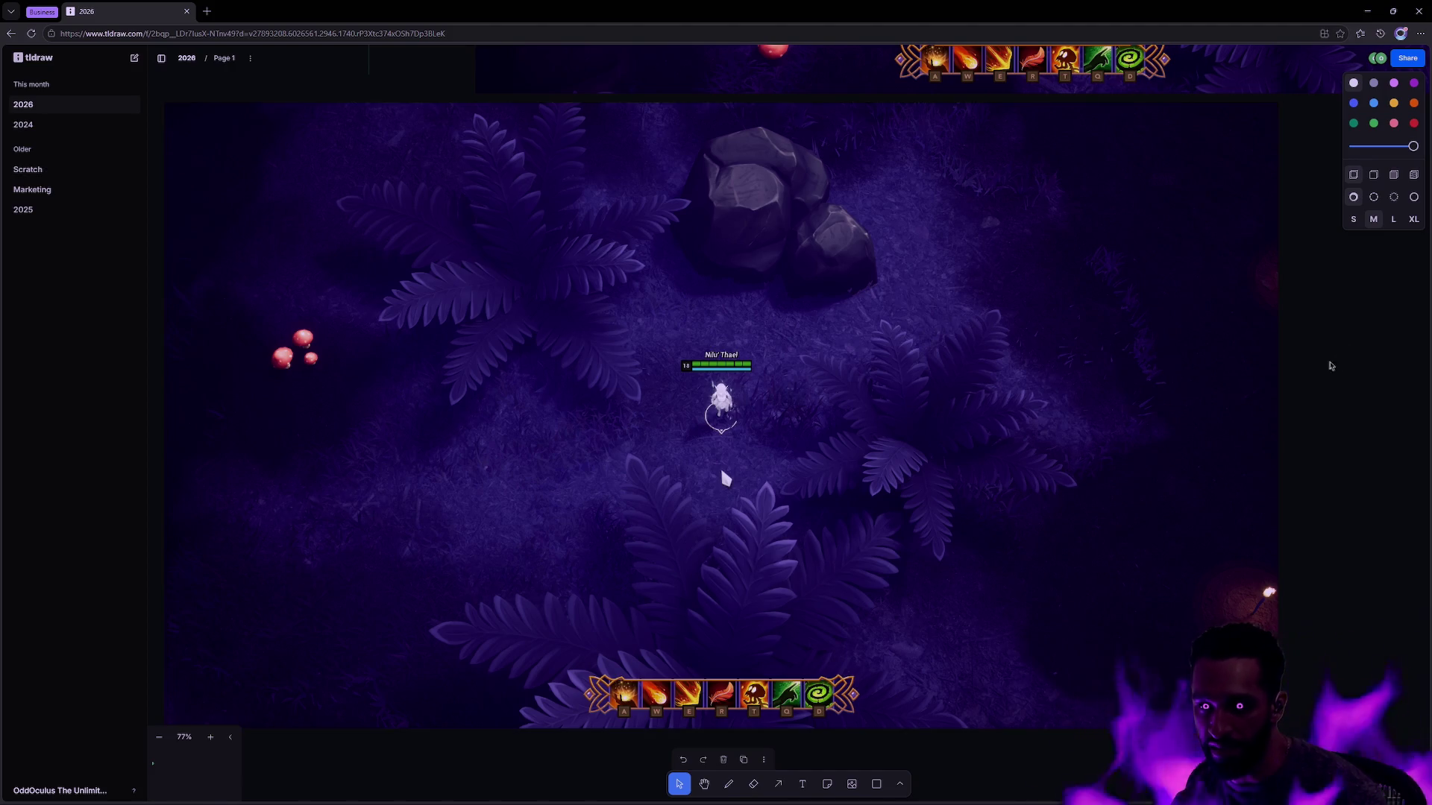
scroll(1111, 448, down, 2)
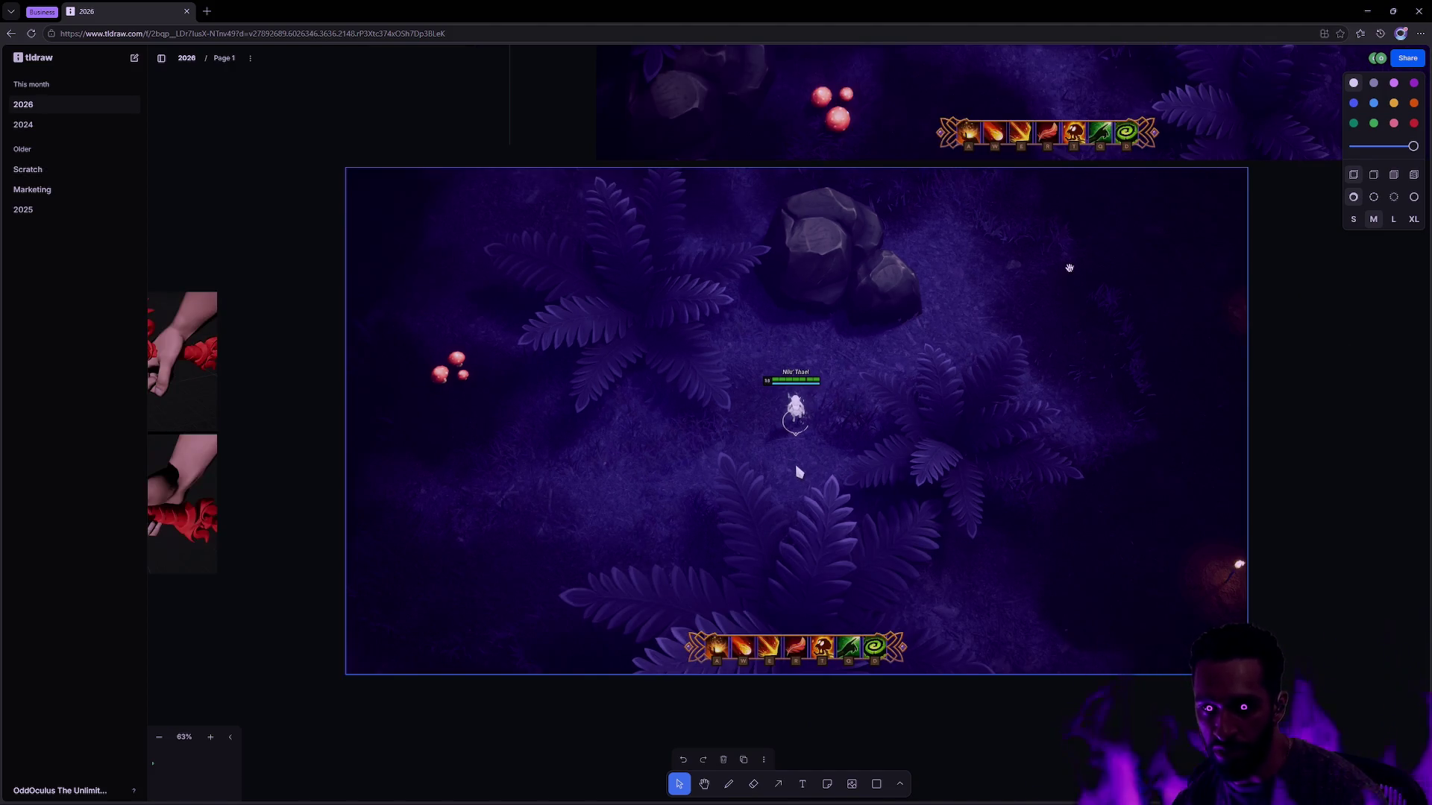
scroll(1243, 449, up, 1)
scroll(1096, 481, down, 2)
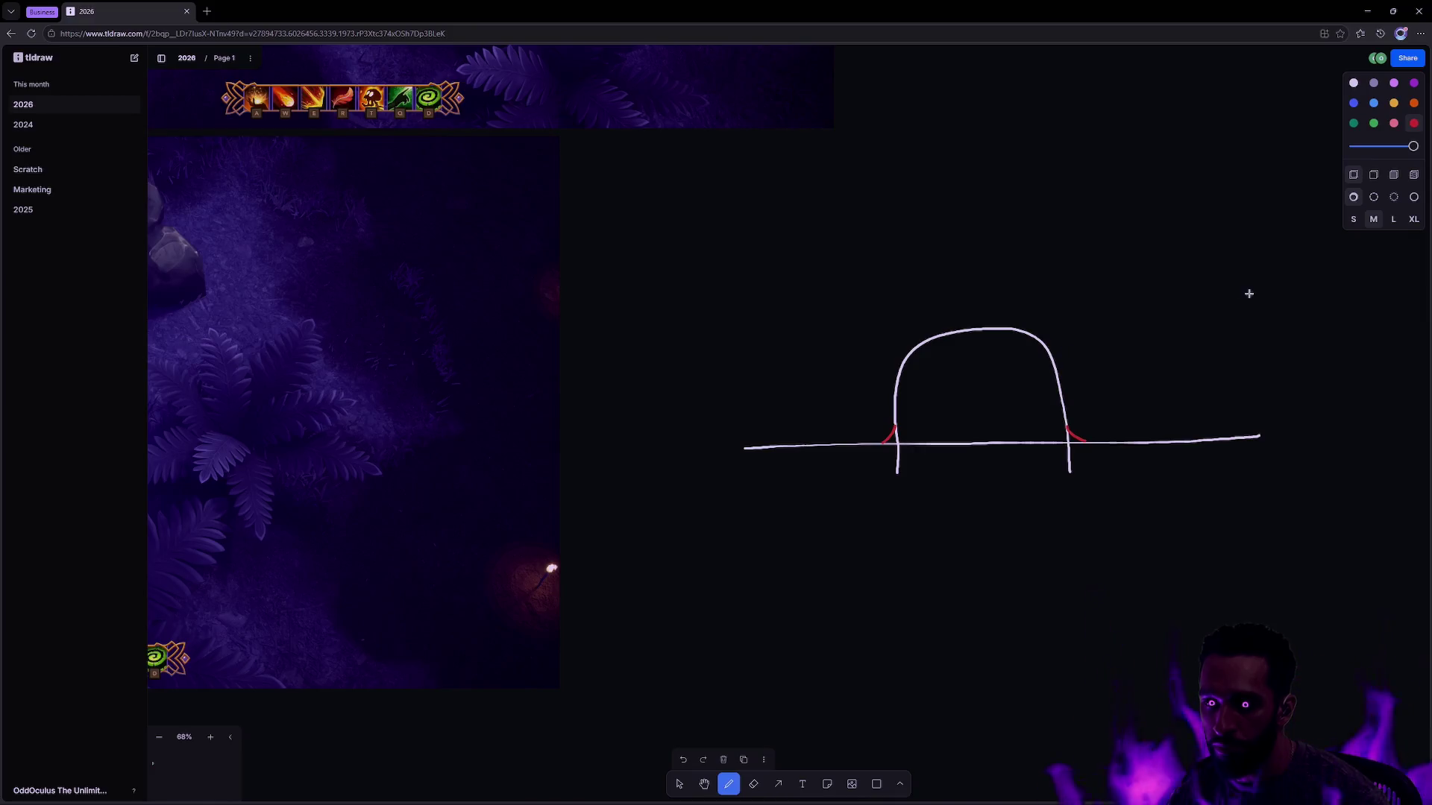
Step: Draw a second, smaller overlapping arch and mark the junction in red
key(v)
click(1353, 83)
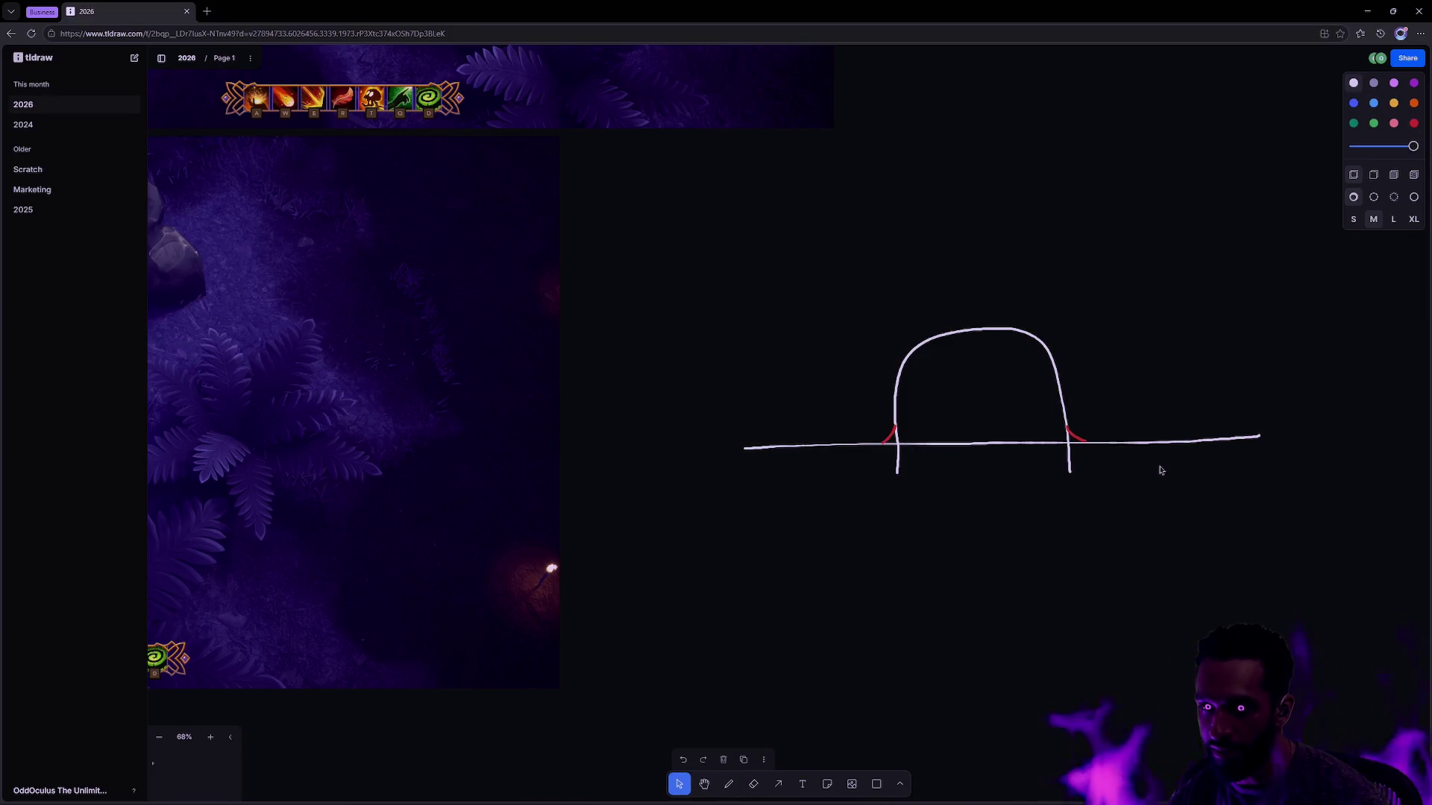
key(d)
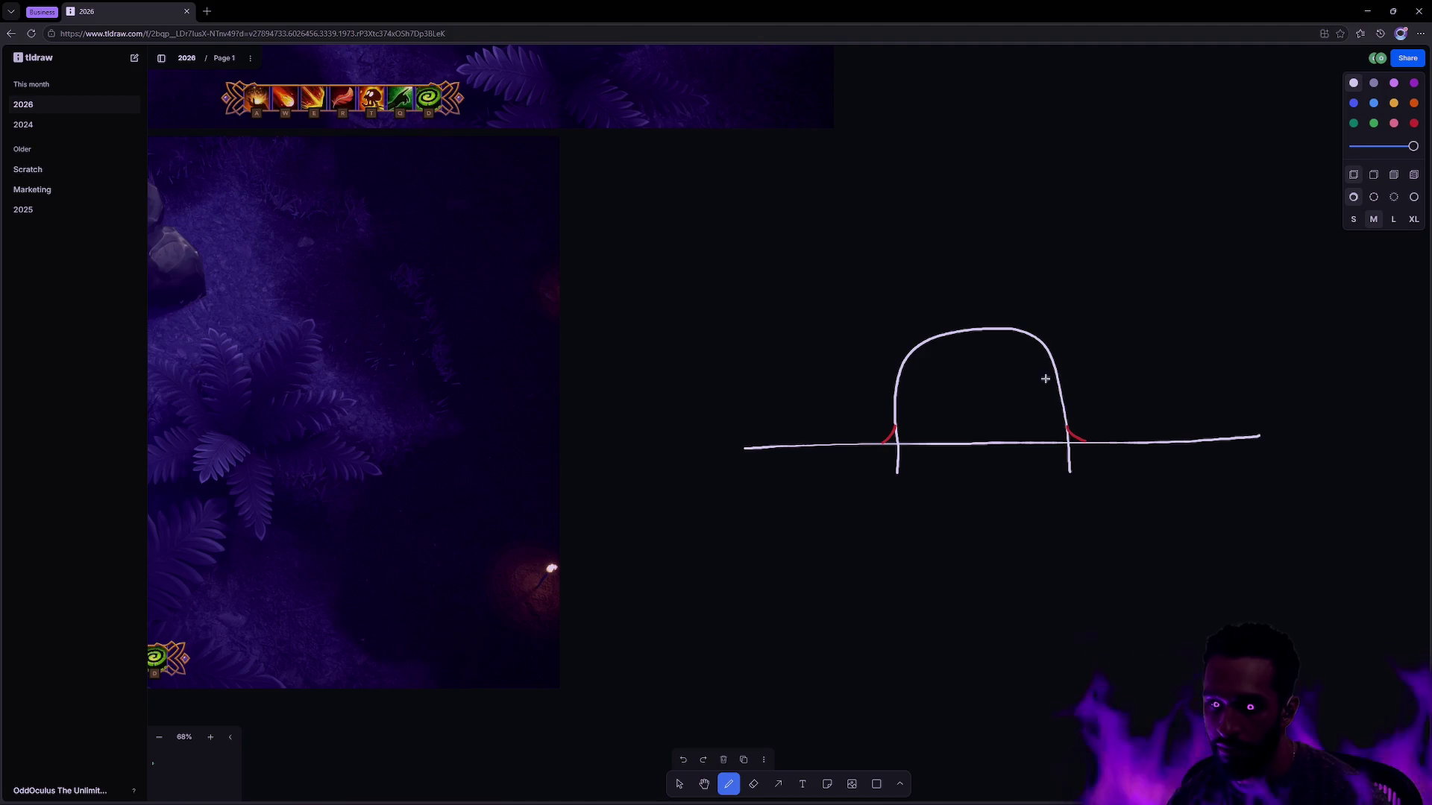
mouse_move(1022, 468)
mouse_down()
mouse_move(1105, 383)
mouse_move(1140, 451)
mouse_up()
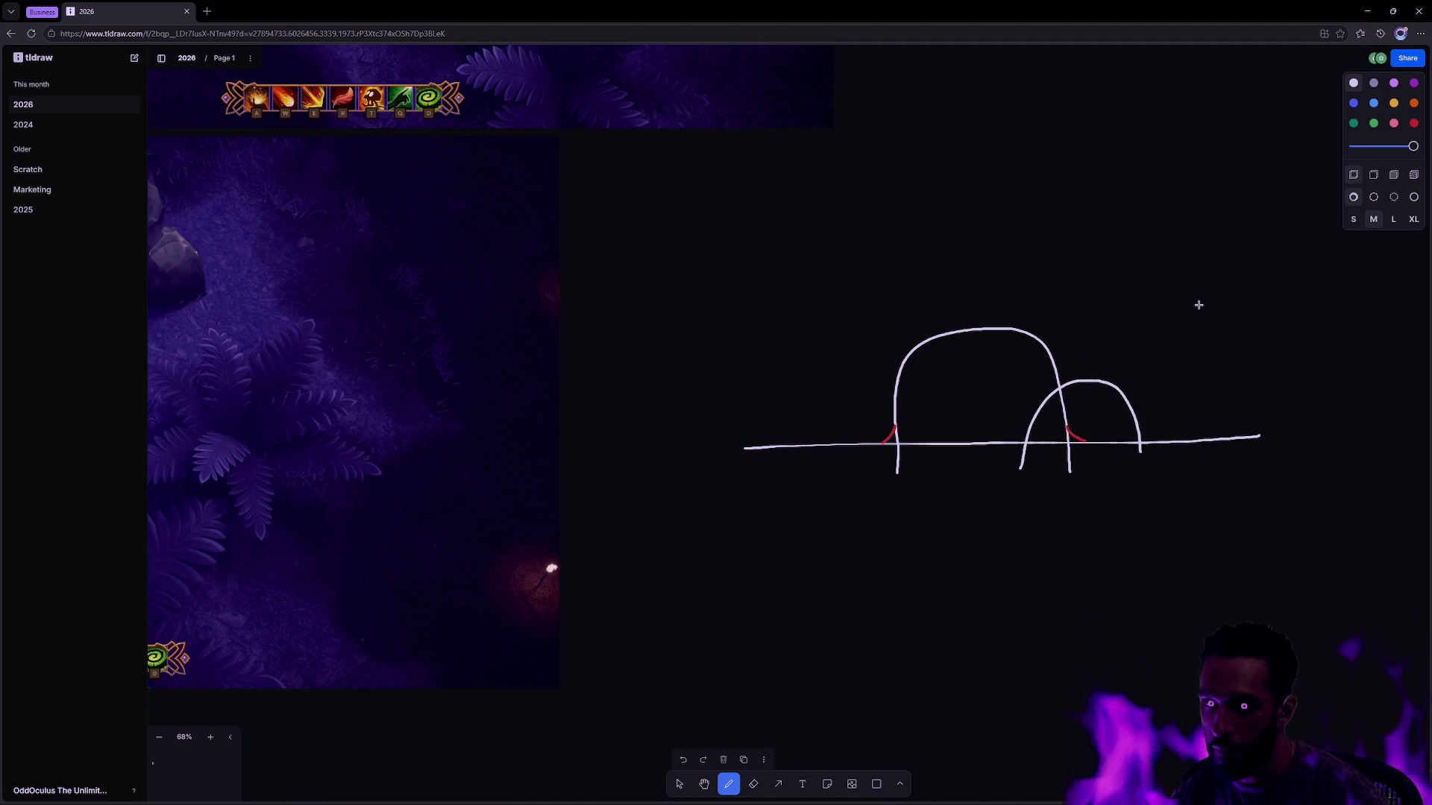
click(1414, 123)
drag(1057, 372, 1077, 382)
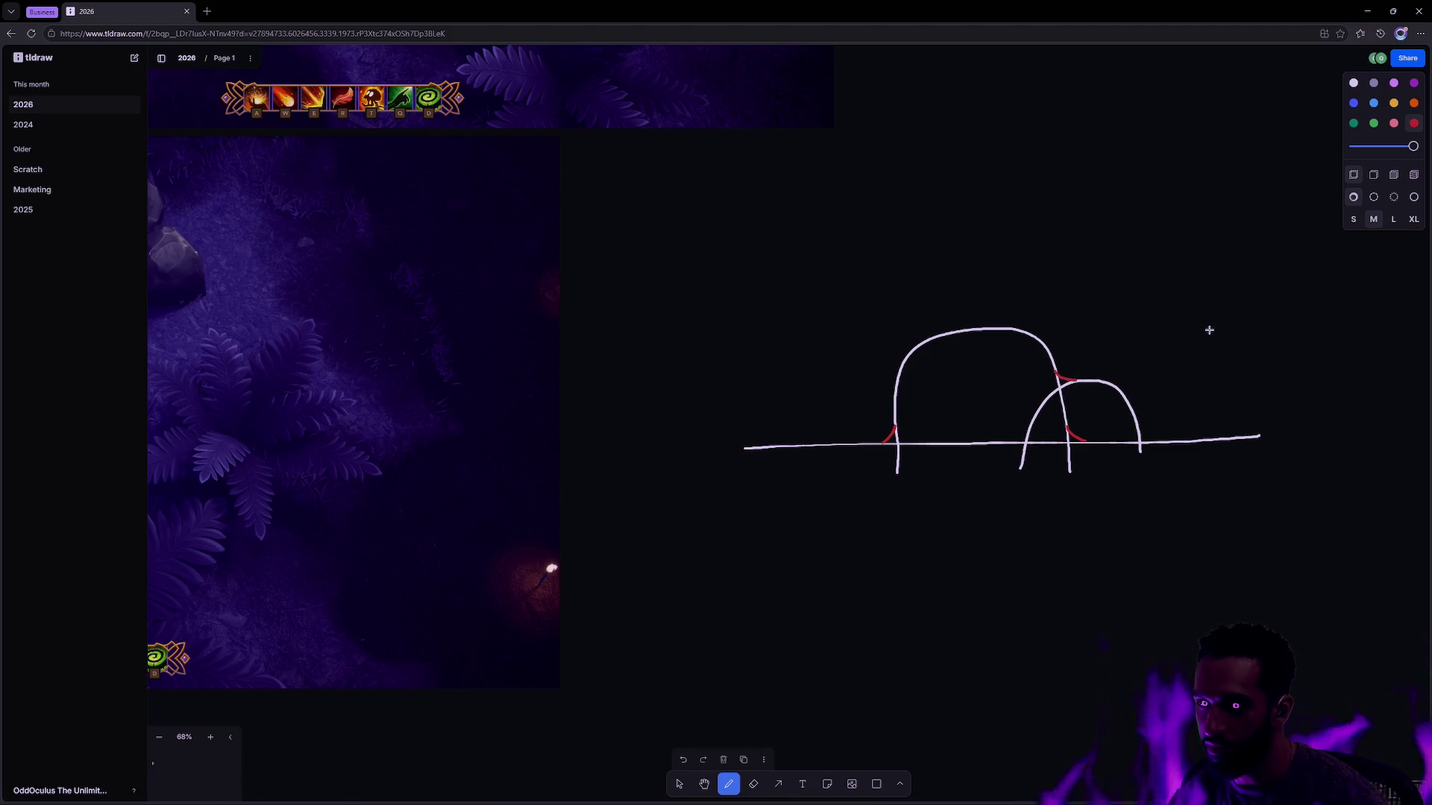
Step: Box-select all the arch sketch strokes and delete them
key(v)
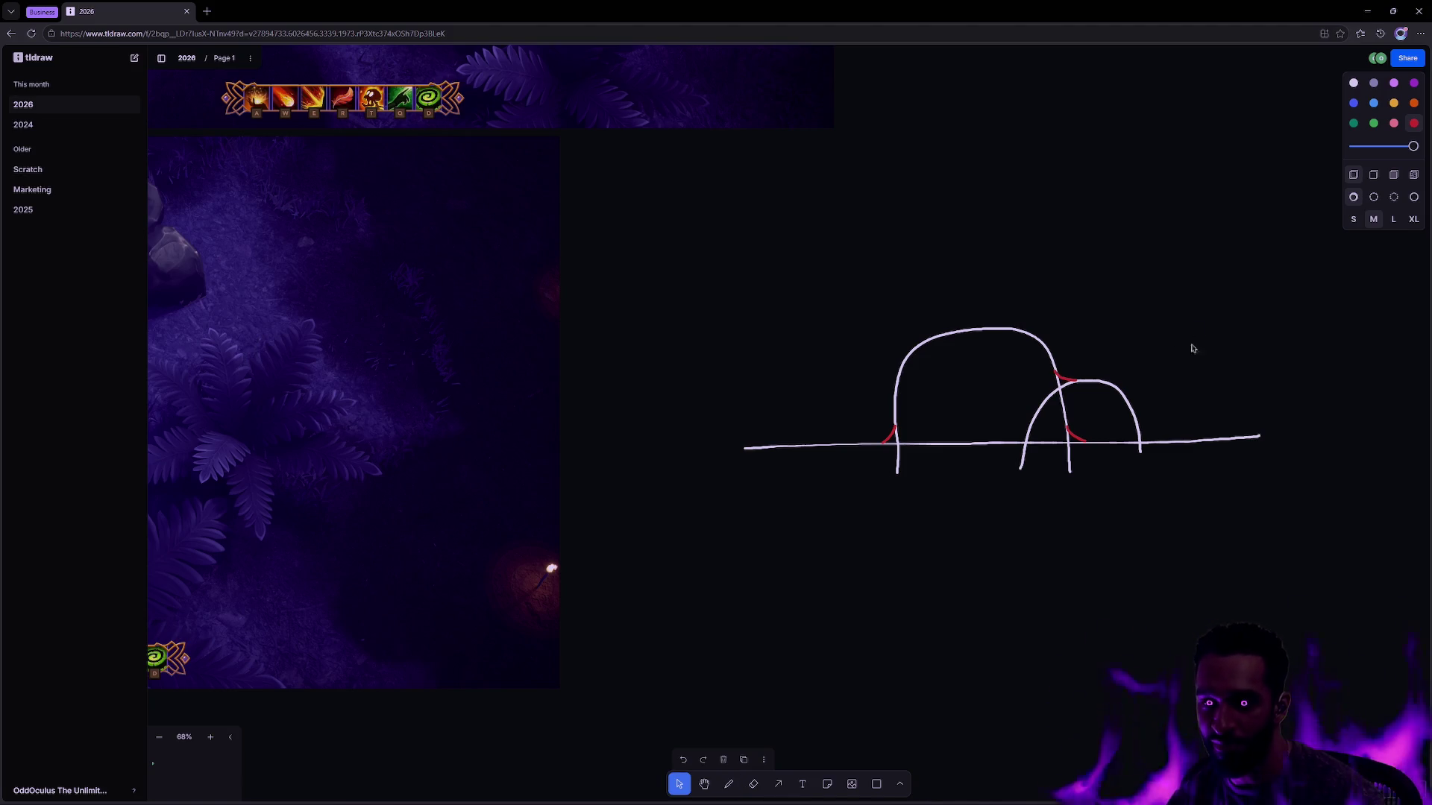
mouse_move(1344, 529)
mouse_down()
mouse_move(1138, 390)
mouse_move(960, 317)
mouse_up()
drag(794, 256, 1250, 542)
key(Delete)
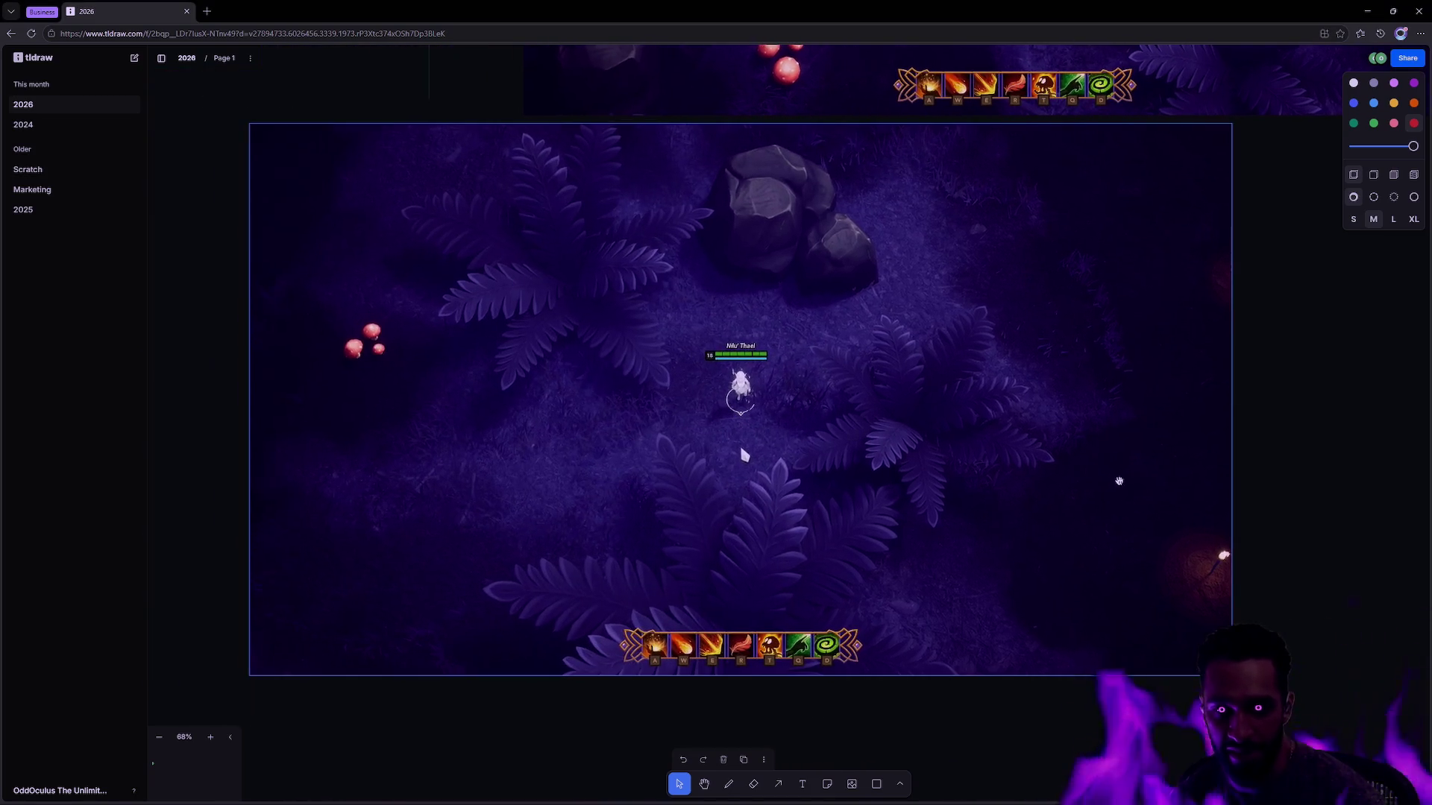
Step: Zoom the board to 50% to review the forest gameplay screenshots, then switch to Rider
scroll(1158, 378, up, 1)
scroll(1157, 378, up, 2)
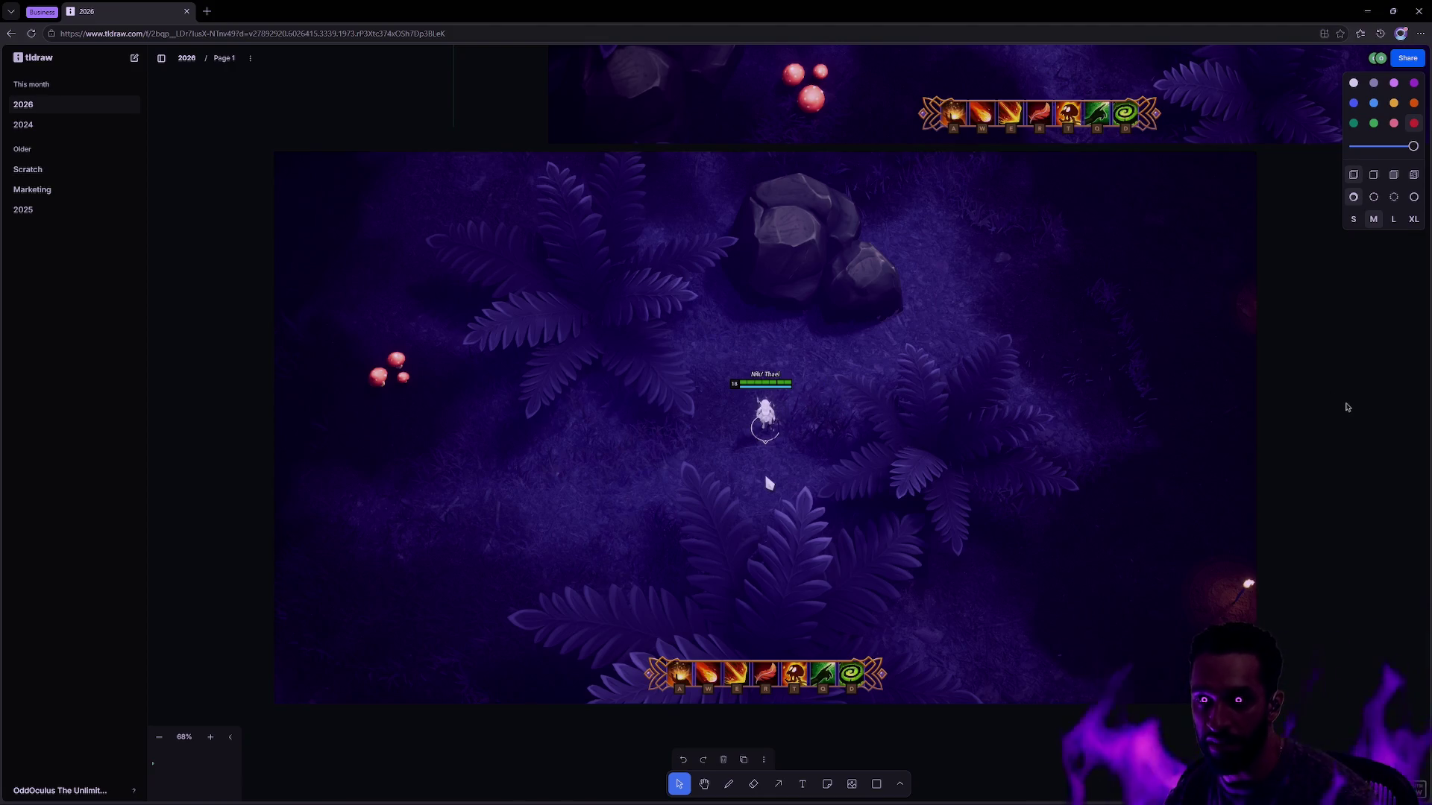
scroll(976, 285, down, 3)
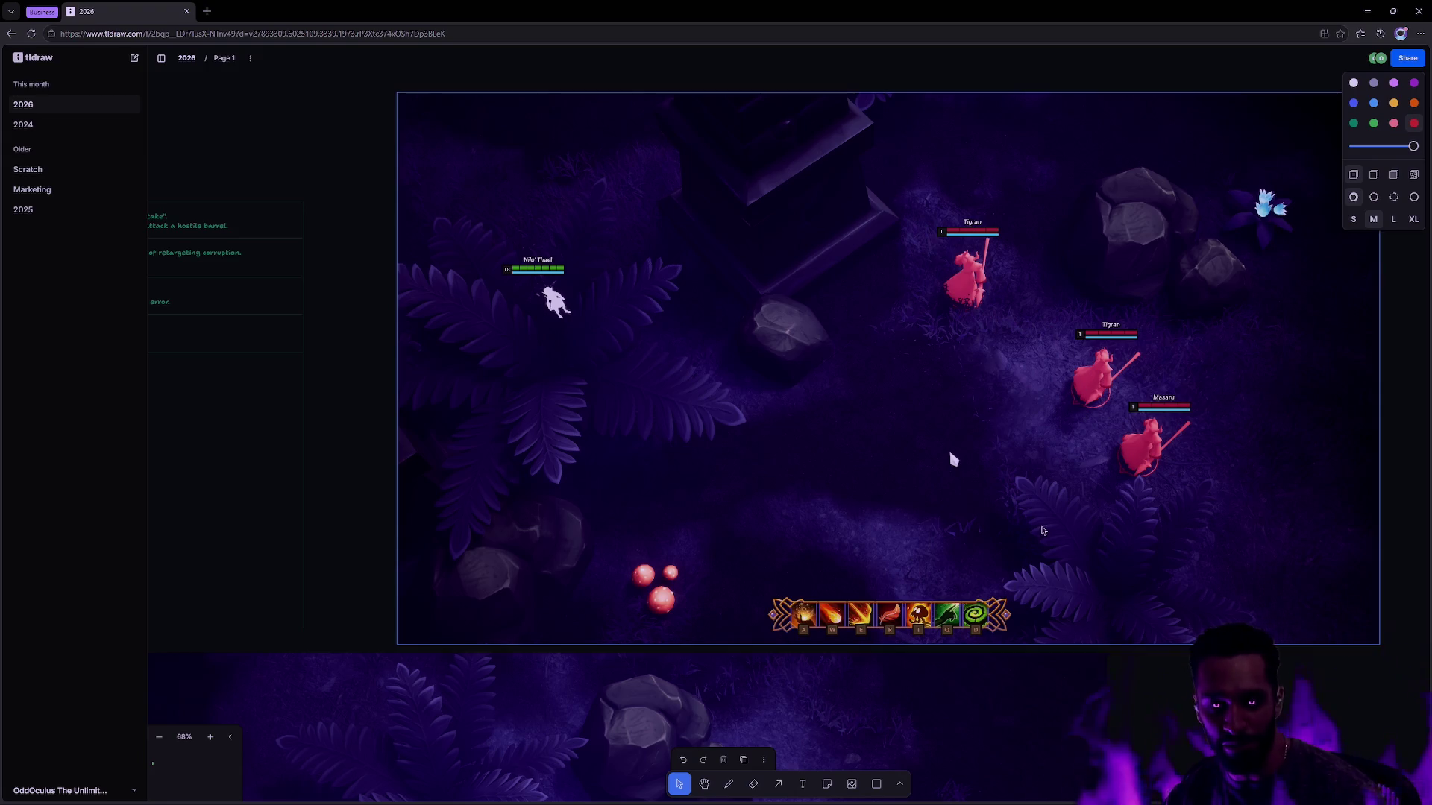
scroll(1041, 511, down, 3)
scroll(1086, 598, up, 5)
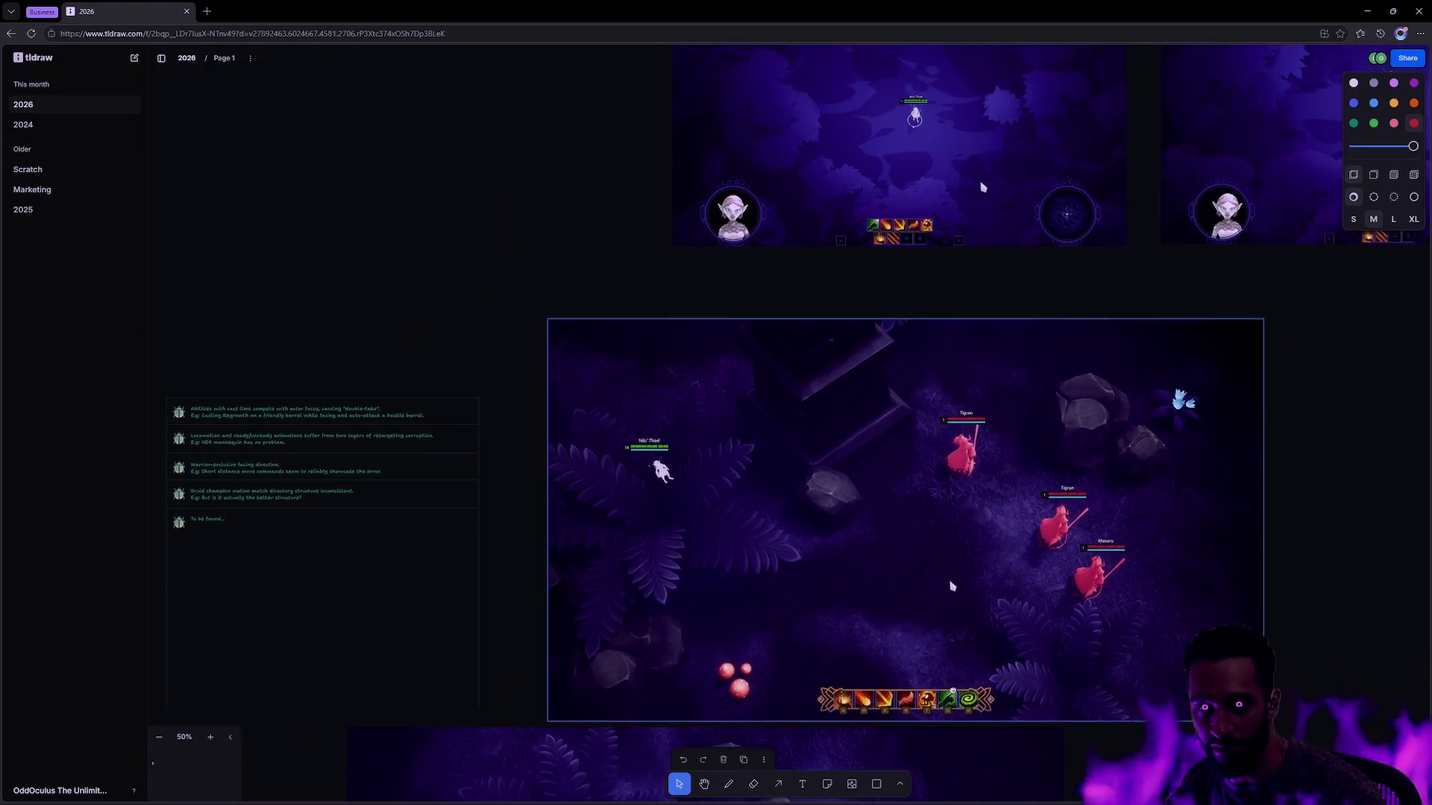
scroll(896, 552, down, 4)
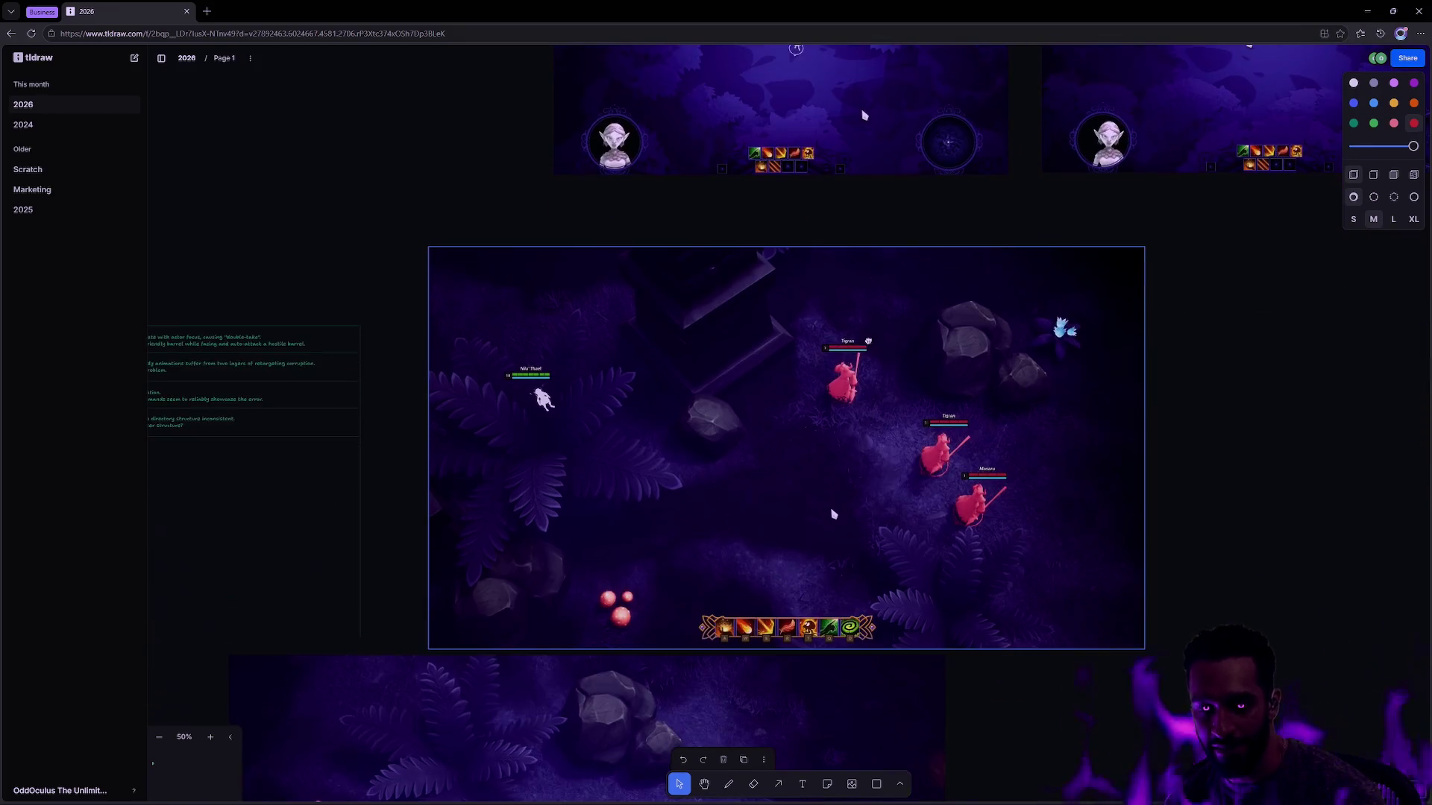
scroll(886, 495, down, 4)
scroll(922, 451, down, 3)
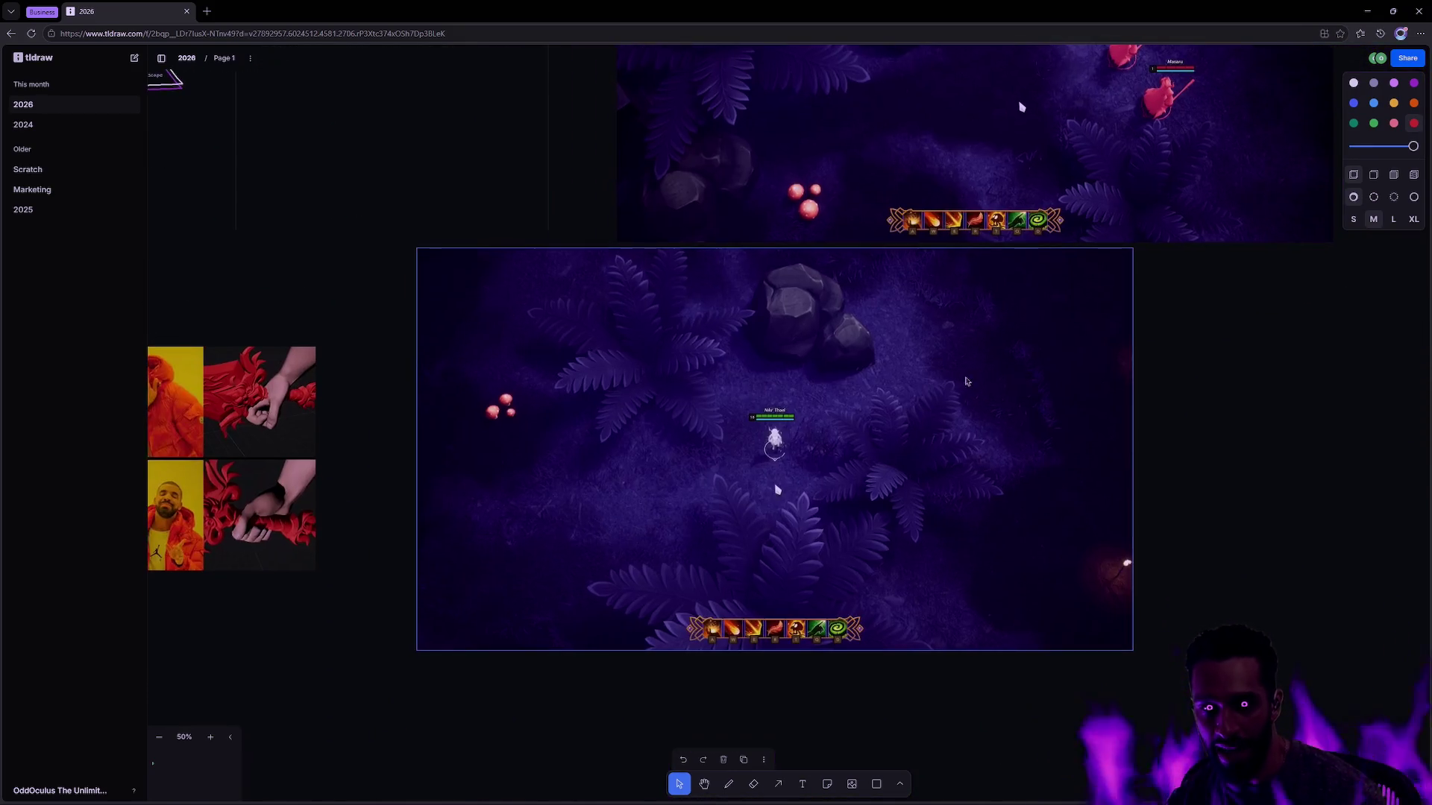
key(alt+Tab)
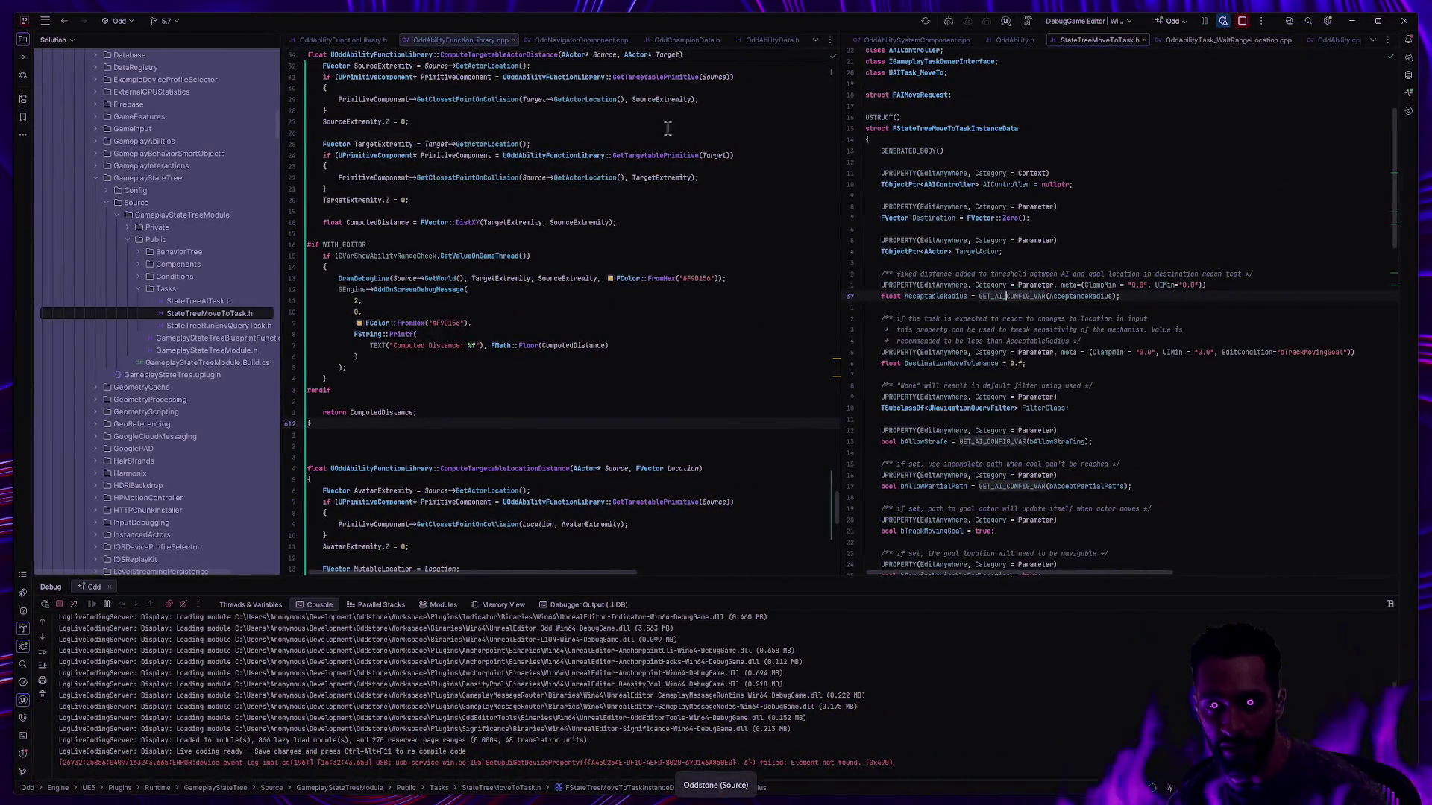
Step: Review the ComputeTargetableActorSource target distance code in Rider and Alt+Tab away
key(alt+Tab)
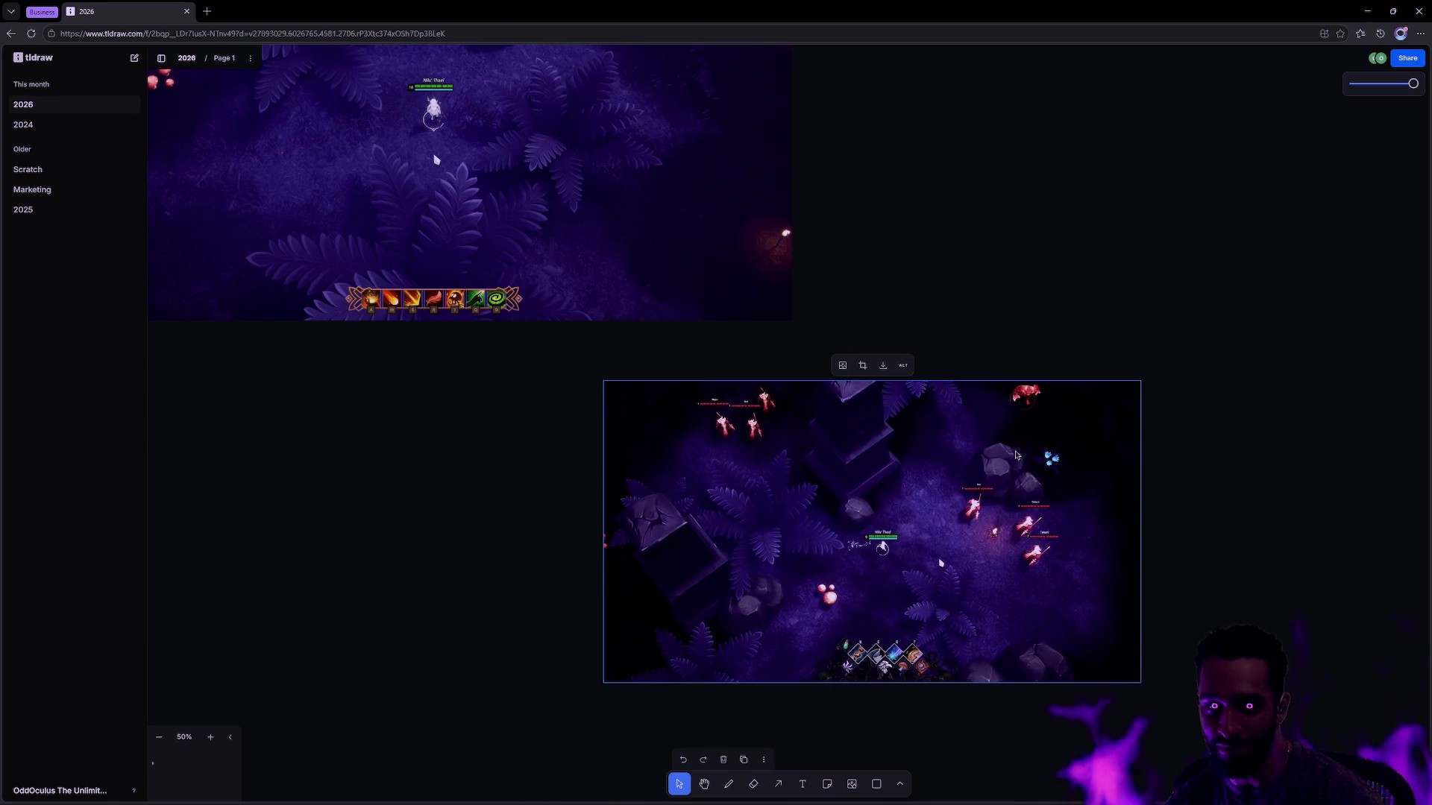
Step: Zoom to 97% on the enemy-filled forest screenshot and paste the carved stone skull screenshot
scroll(861, 489, up, 3)
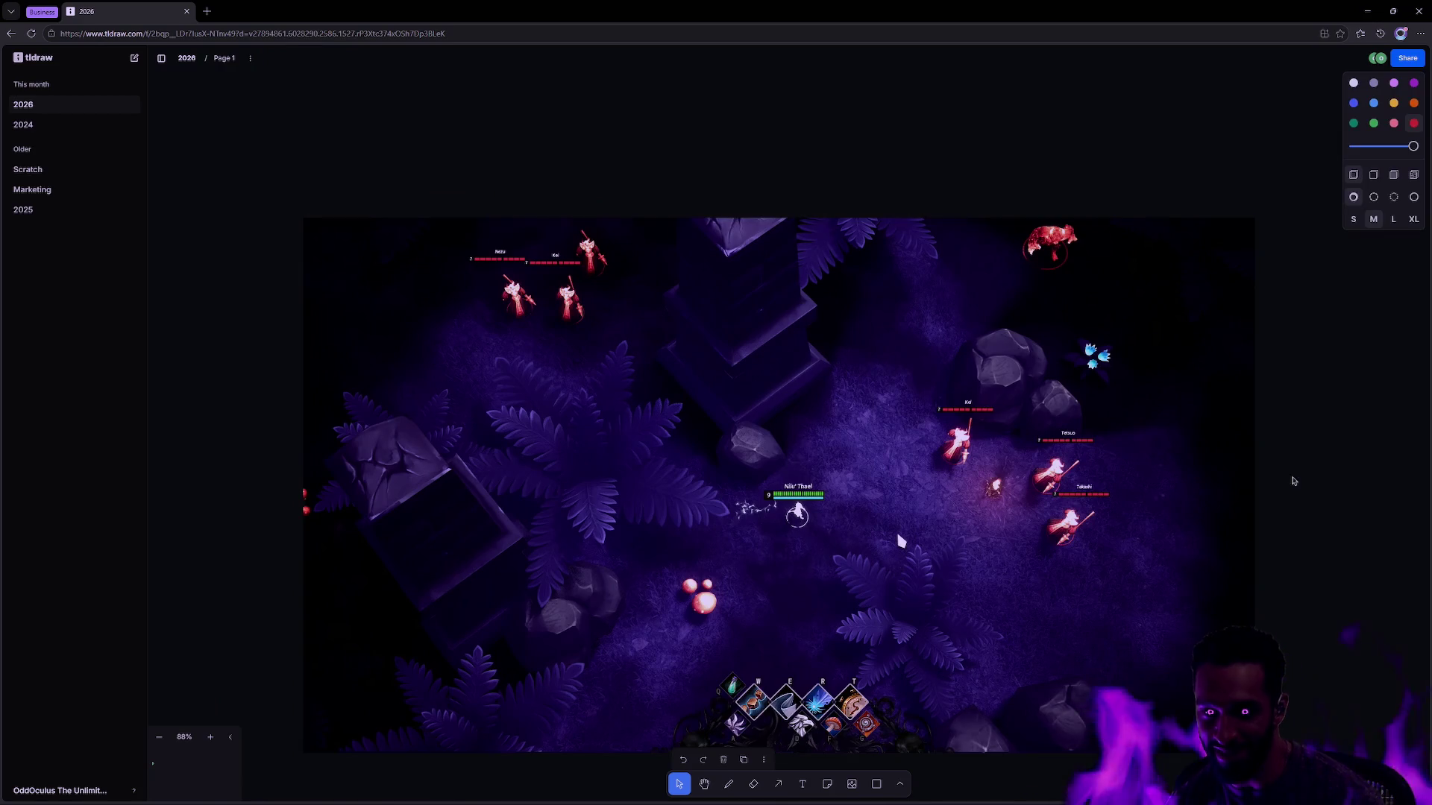
scroll(862, 489, up, 2)
scroll(1204, 428, up, 1)
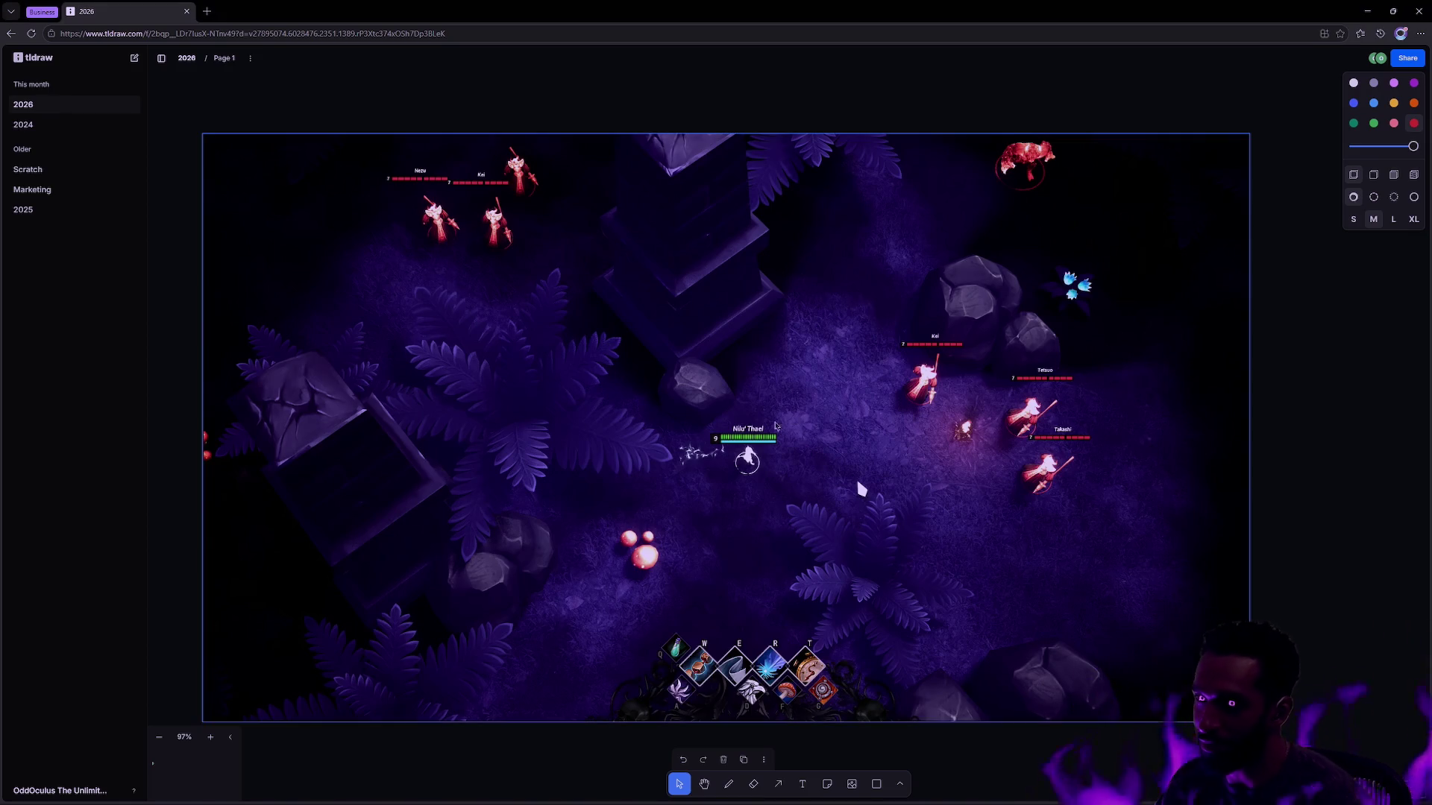
scroll(861, 488, up, 5)
scroll(908, 548, up, 2)
key(ctrl+v)
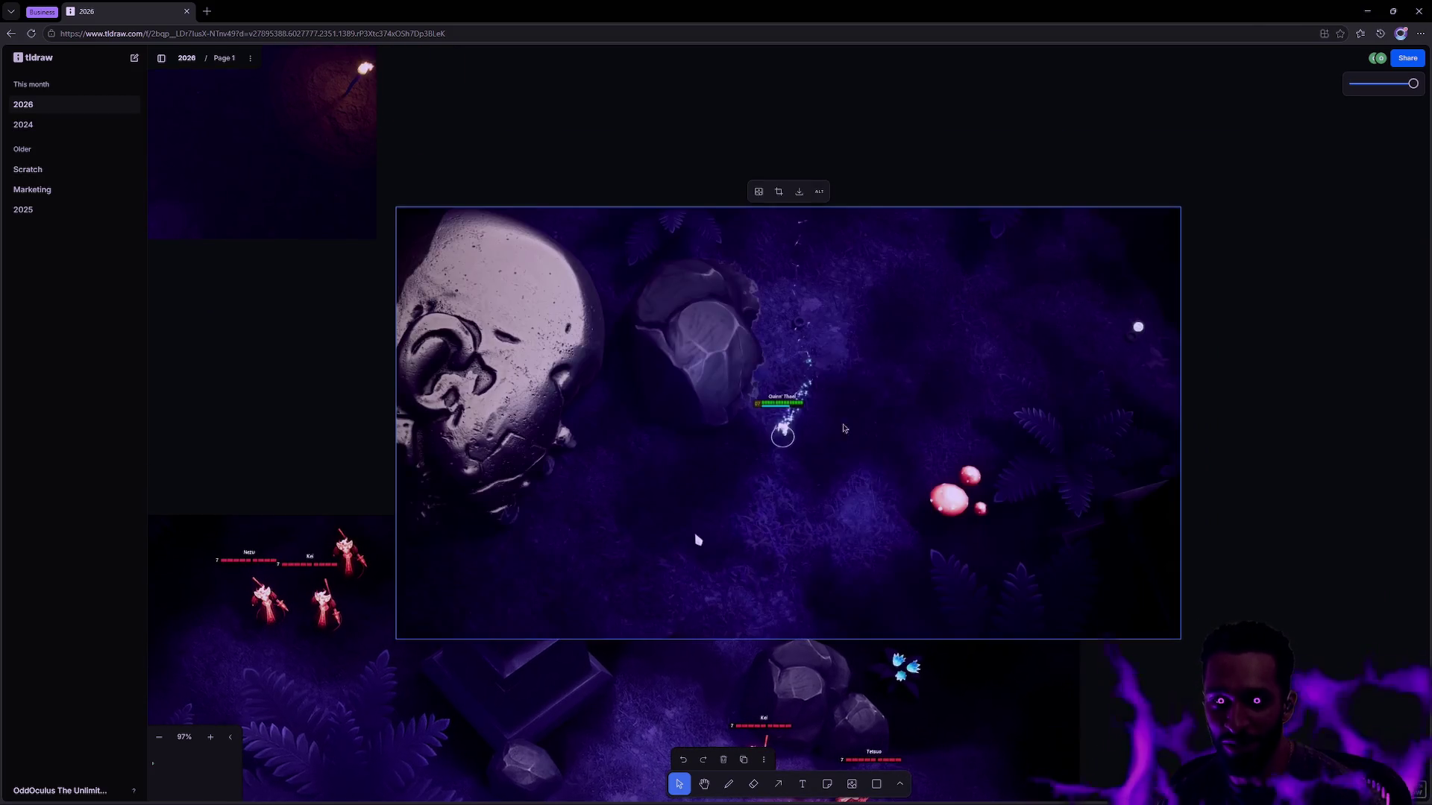
Step: Position the stone skull screenshot beside the other forest captures, then minimize the browser
drag(787, 422, 955, 216)
scroll(851, 398, up, 3)
drag(850, 399, 848, 460)
click(1100, 659)
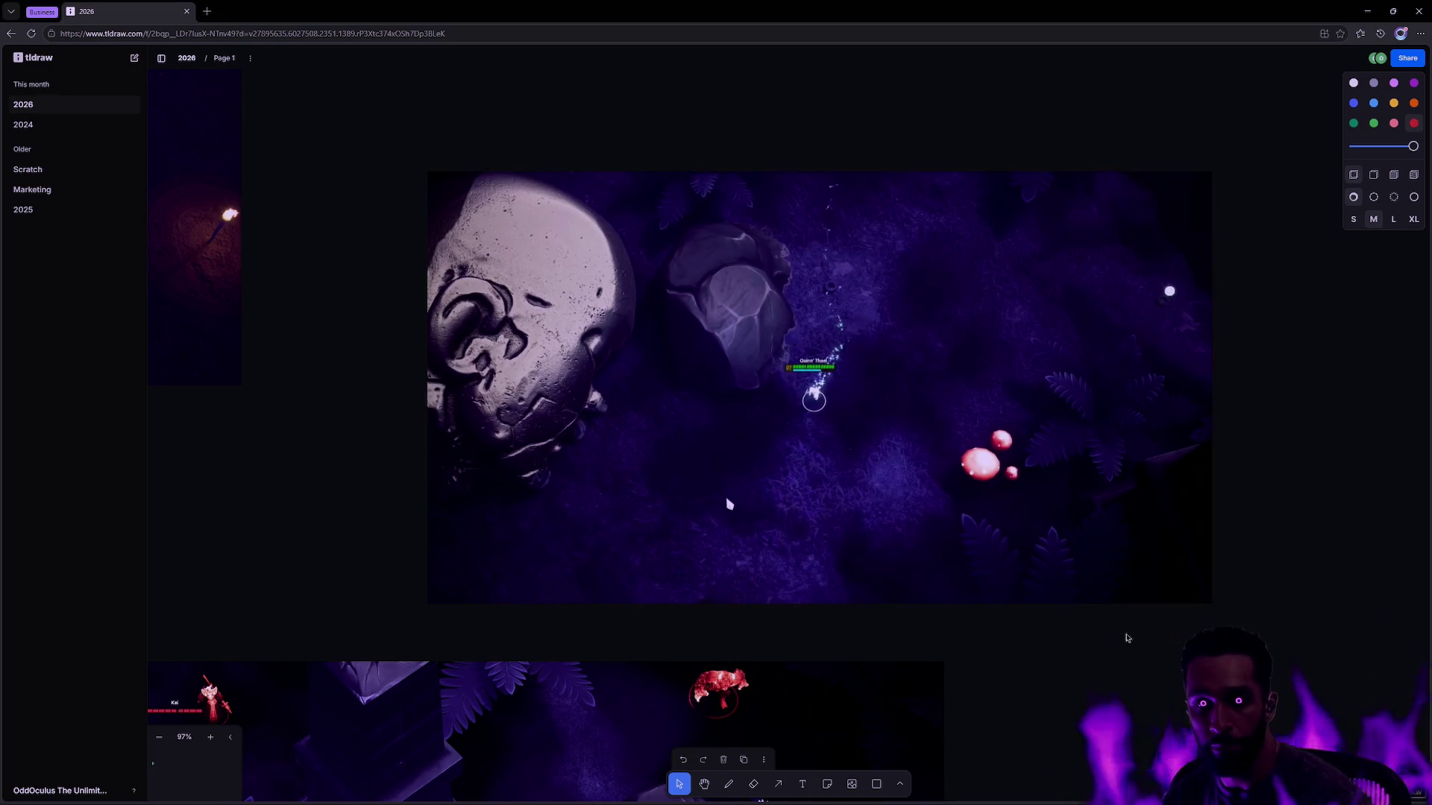
click(1366, 11)
Step: Show the desktop icons and play Oddstone.Protozombies.mp4 with Media Player
right_click(429, 252)
mouse_move(514, 259)
click(620, 336)
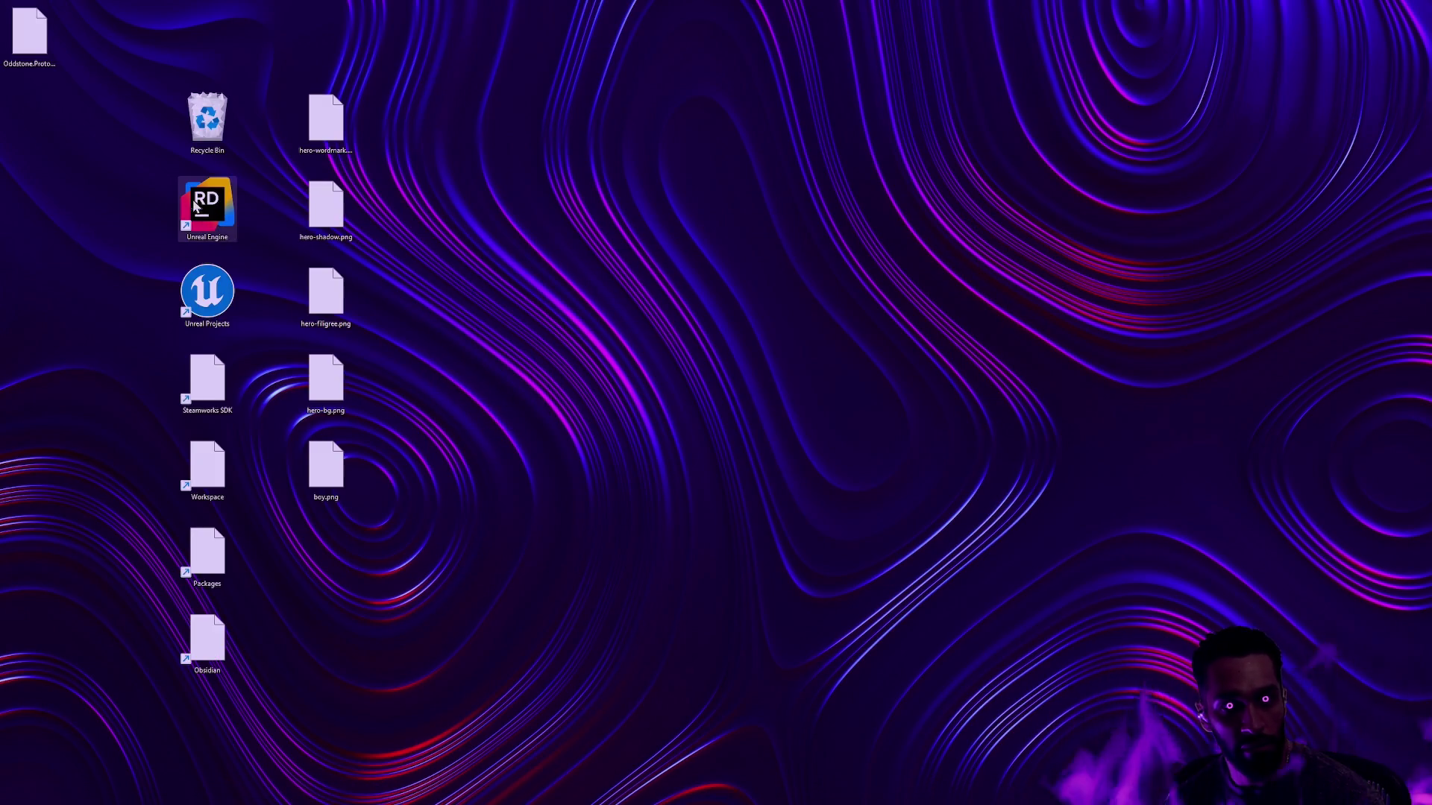
right_click(35, 55)
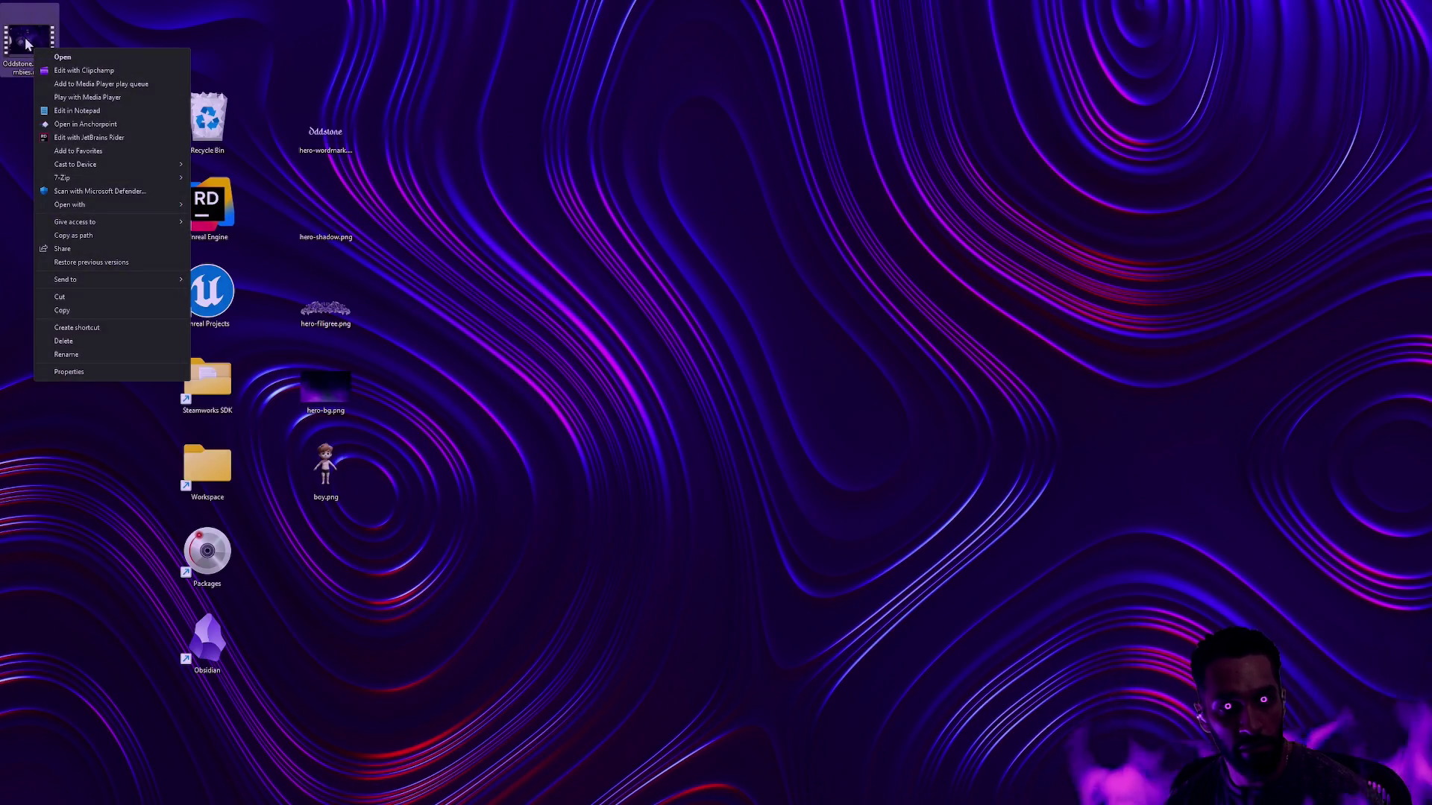
click(62, 57)
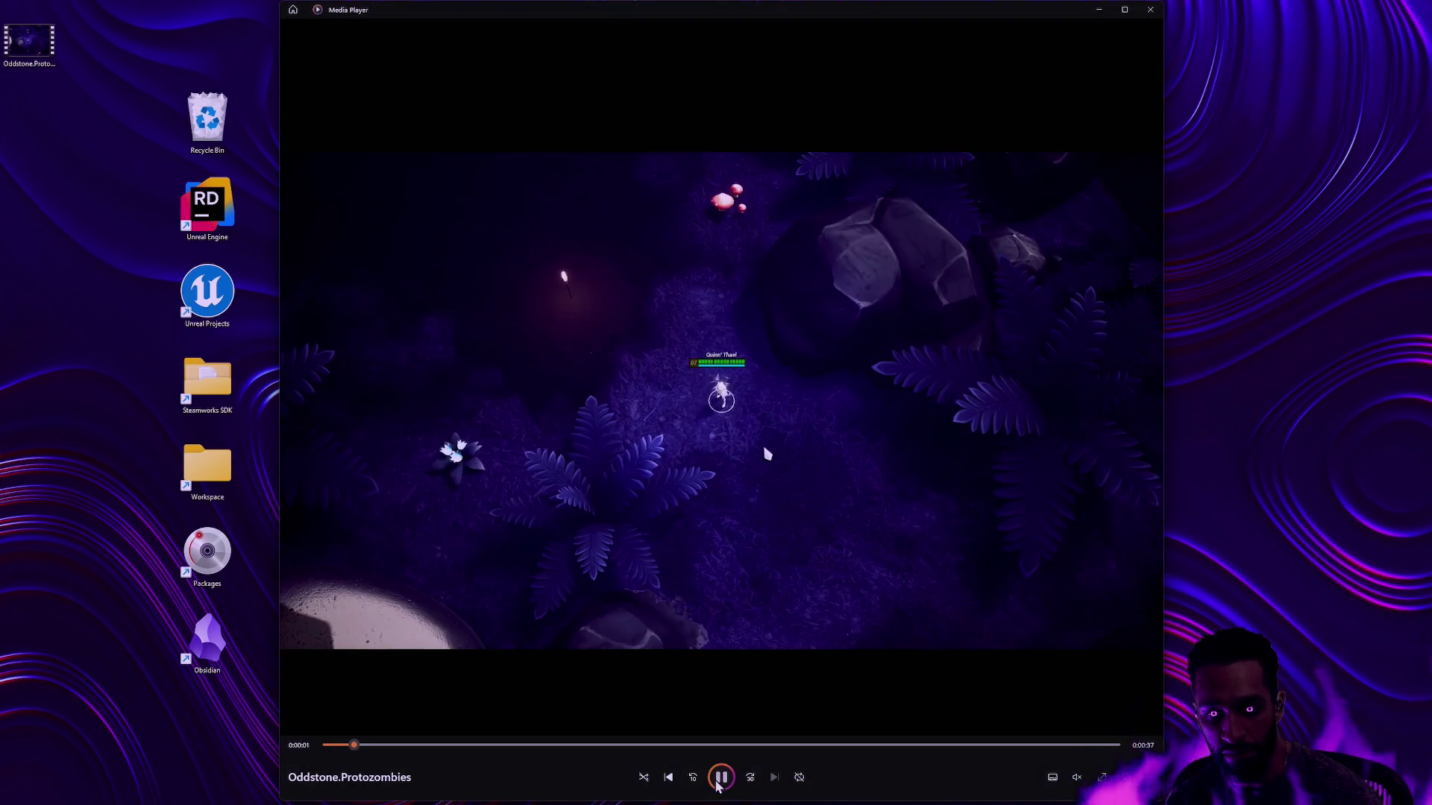
Step: Pause the Oddstone.Protozombies video and hide the desktop icons again
click(716, 781)
right_click(60, 220)
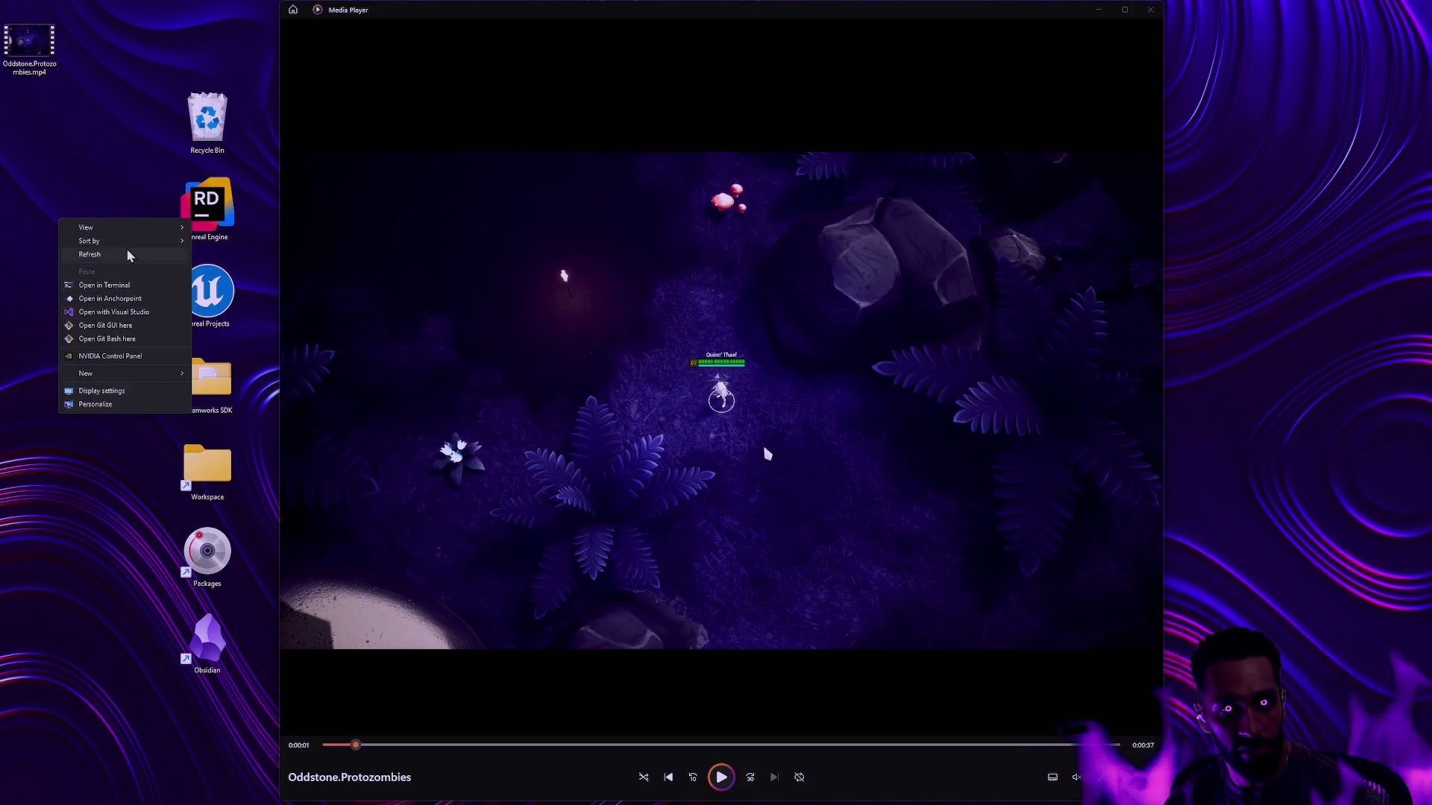
mouse_move(119, 228)
click(261, 302)
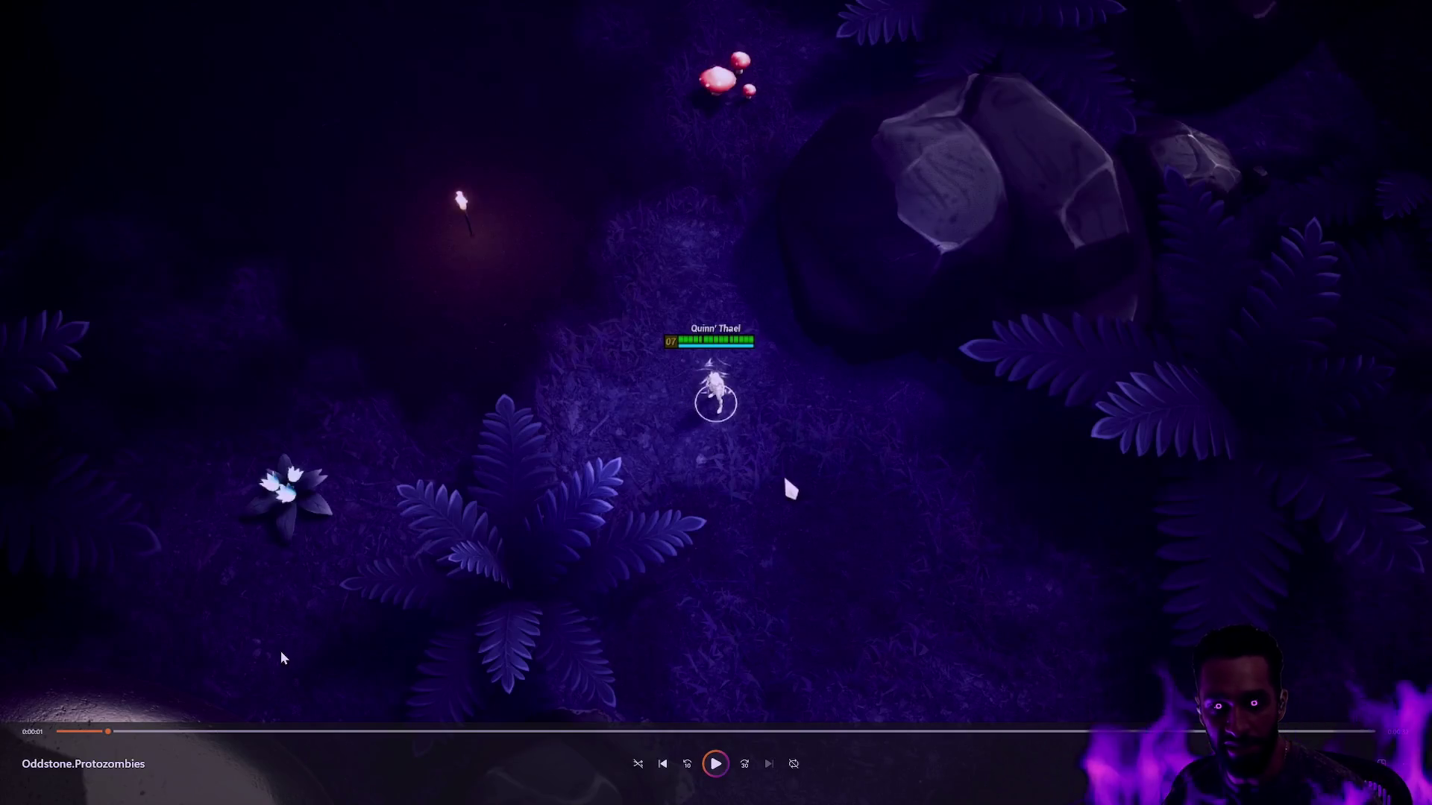
Step: Restart the gameplay recording from the beginning and play through the dark forest level
click(54, 733)
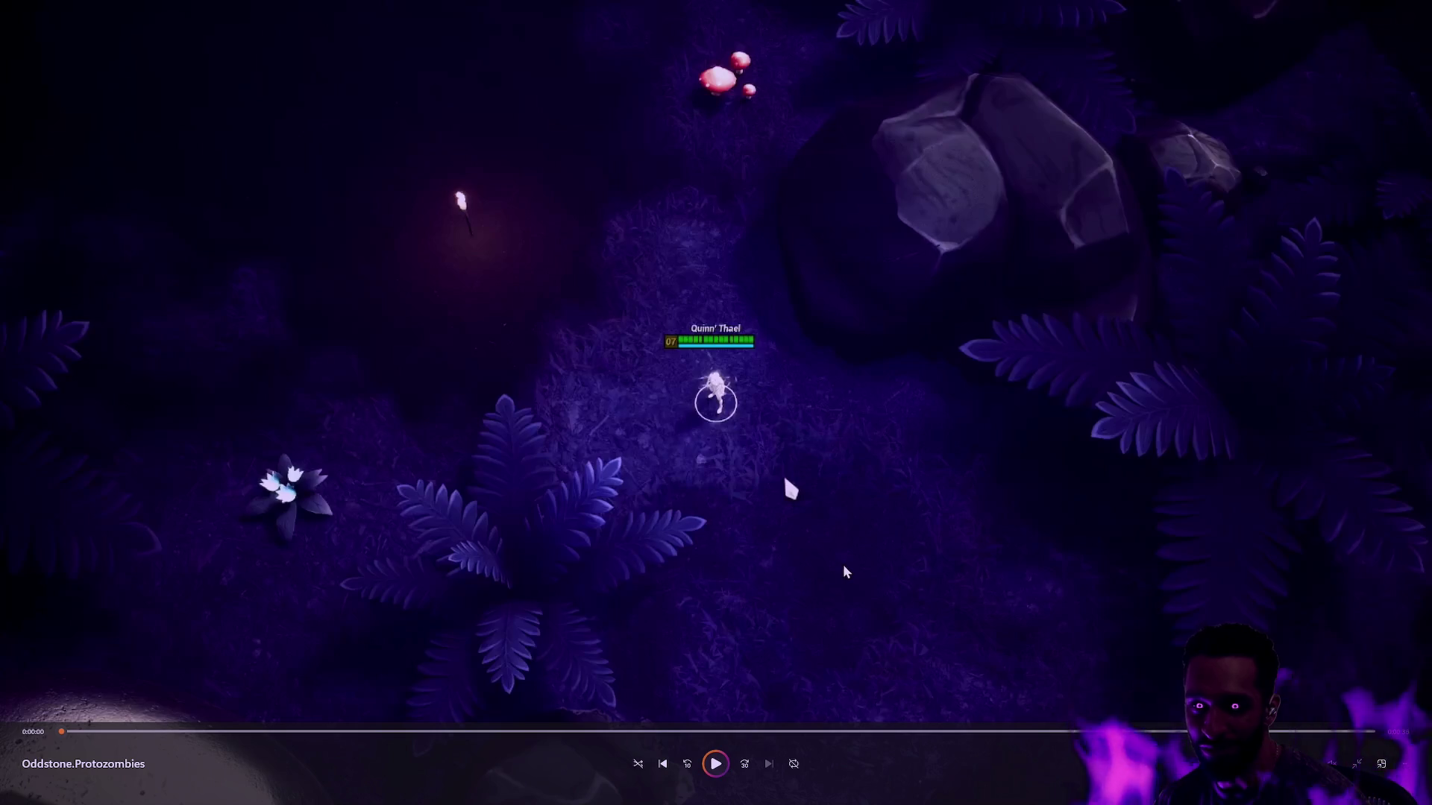
key(space)
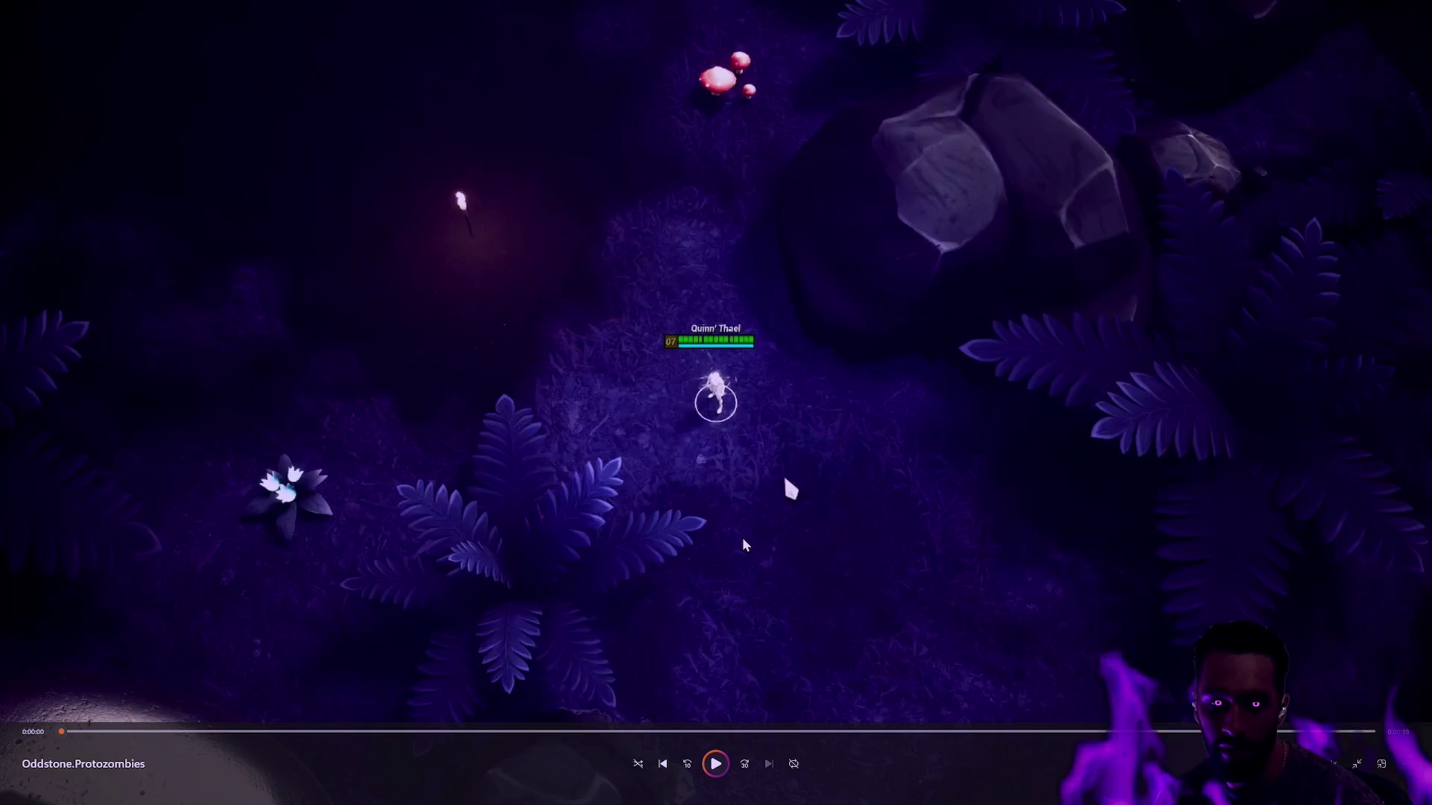
click(715, 768)
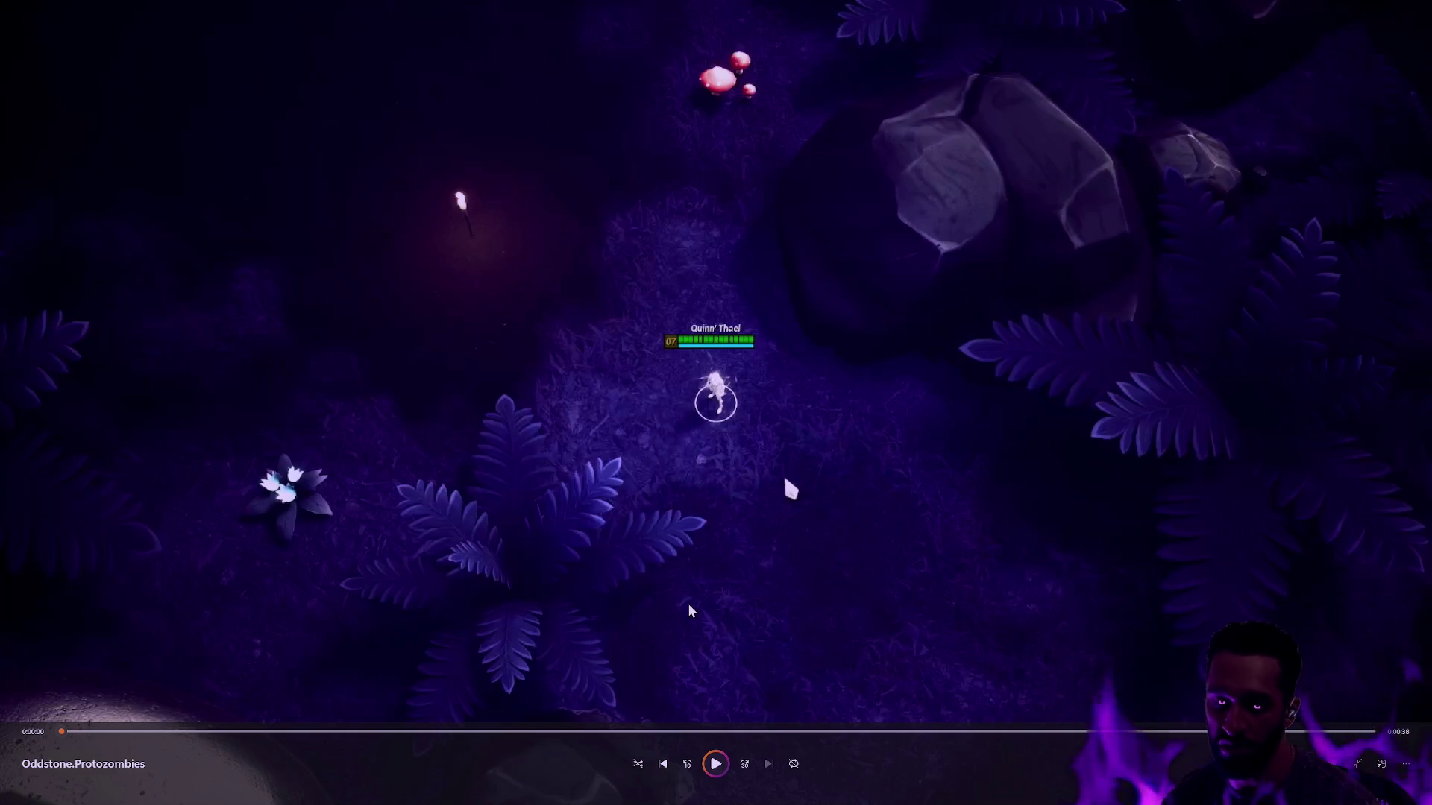
click(716, 763)
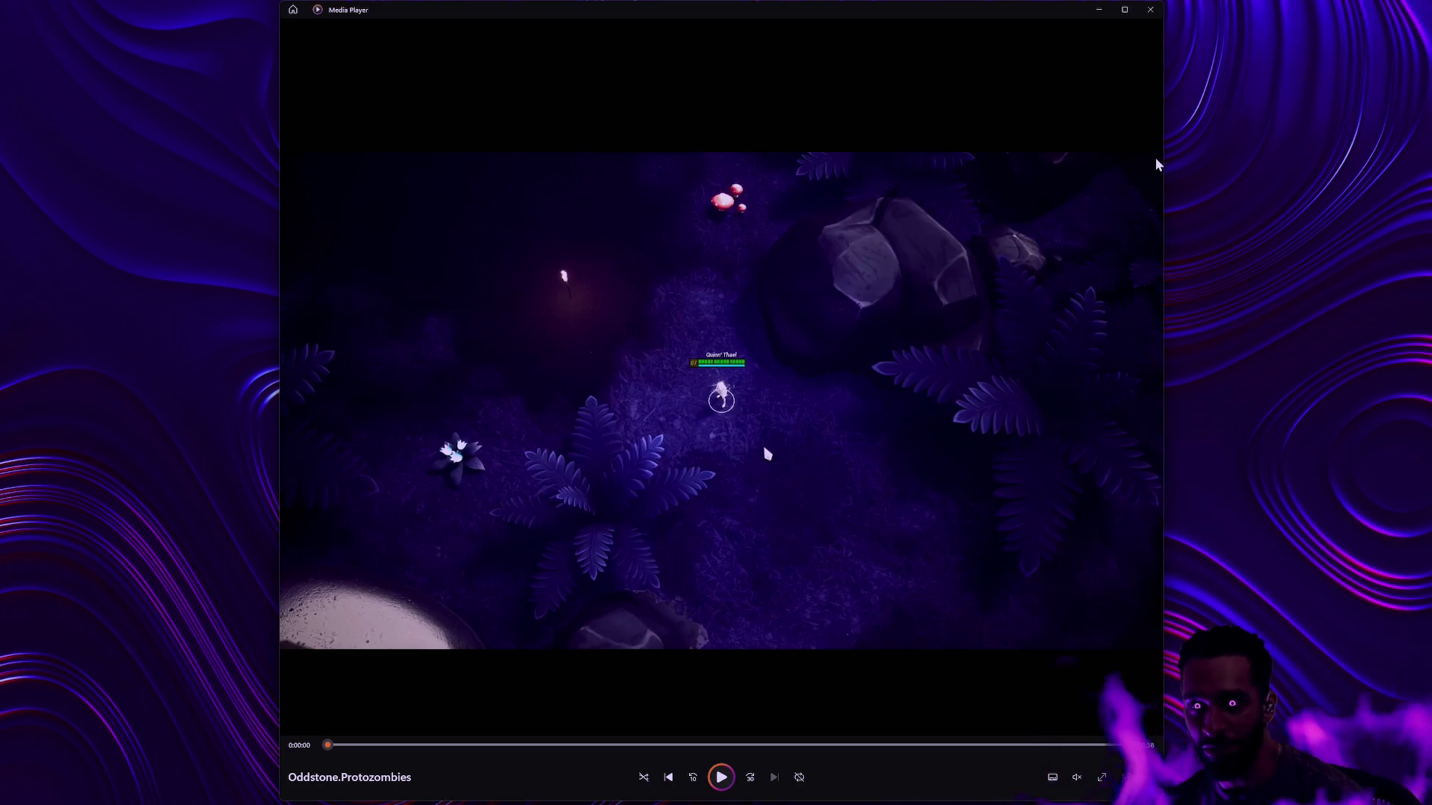
Step: Widen the Media Player window on both sides and play the video to 0:00:19
drag(1161, 152, 1385, 153)
drag(279, 156, 122, 160)
key(alt)
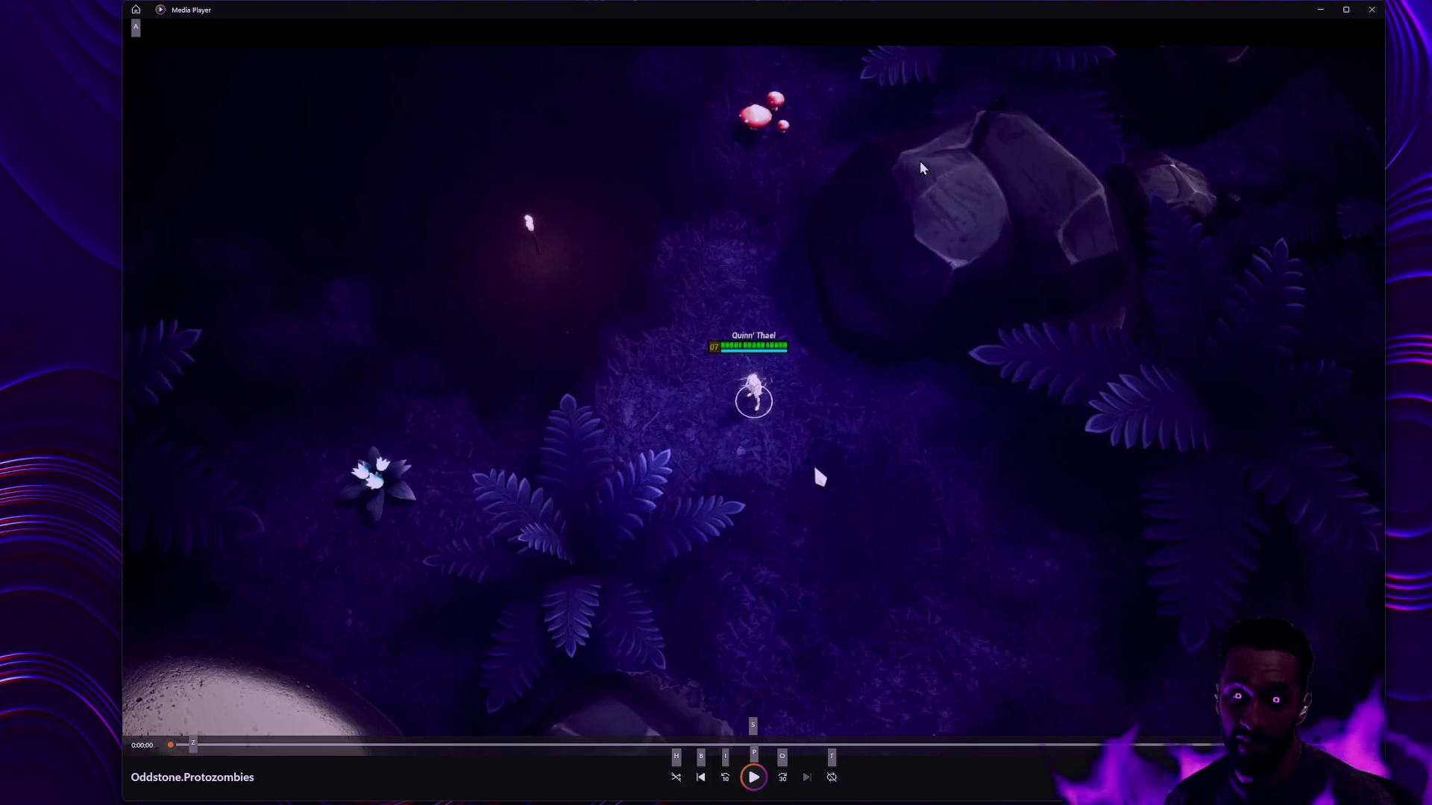
key(alt)
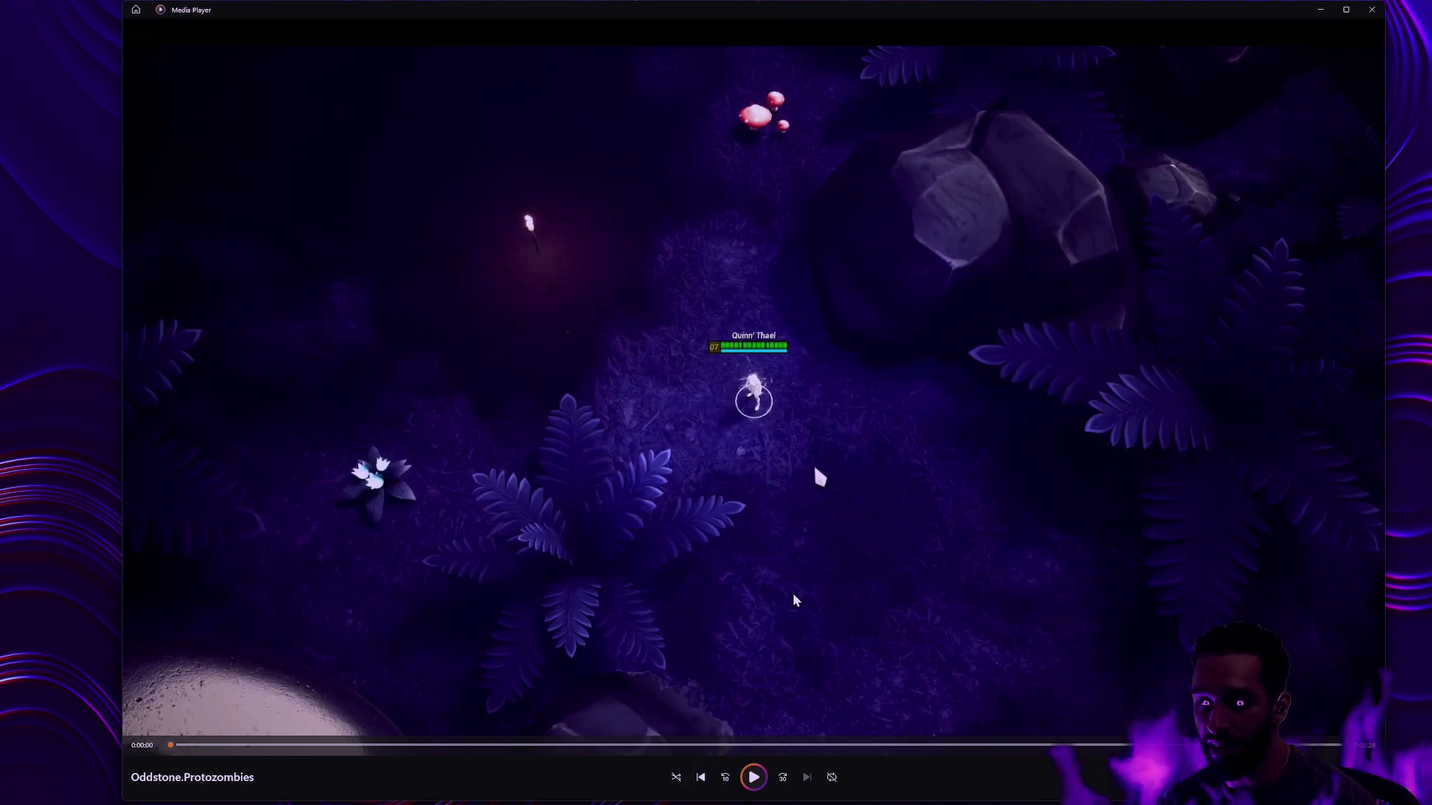
click(764, 776)
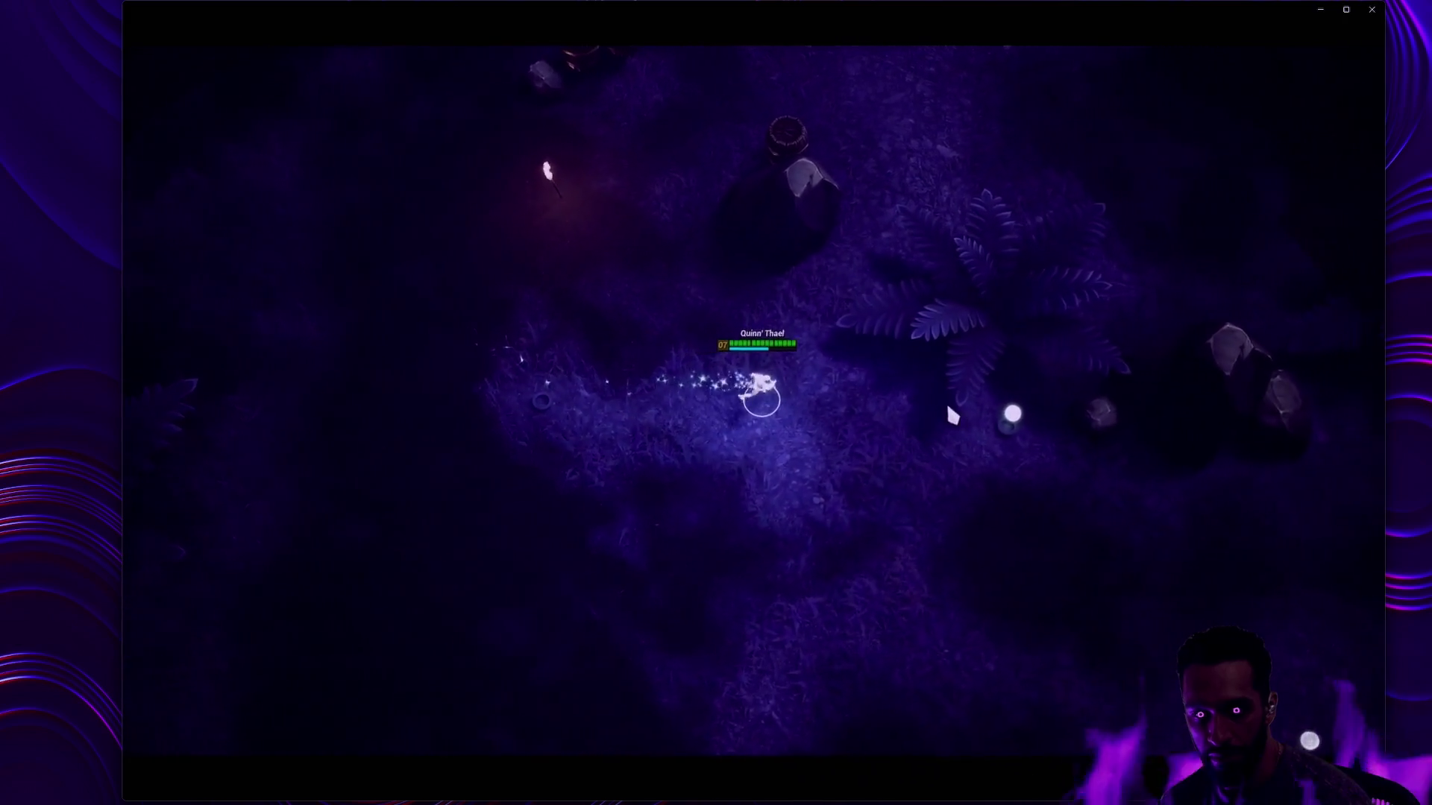
click(821, 521)
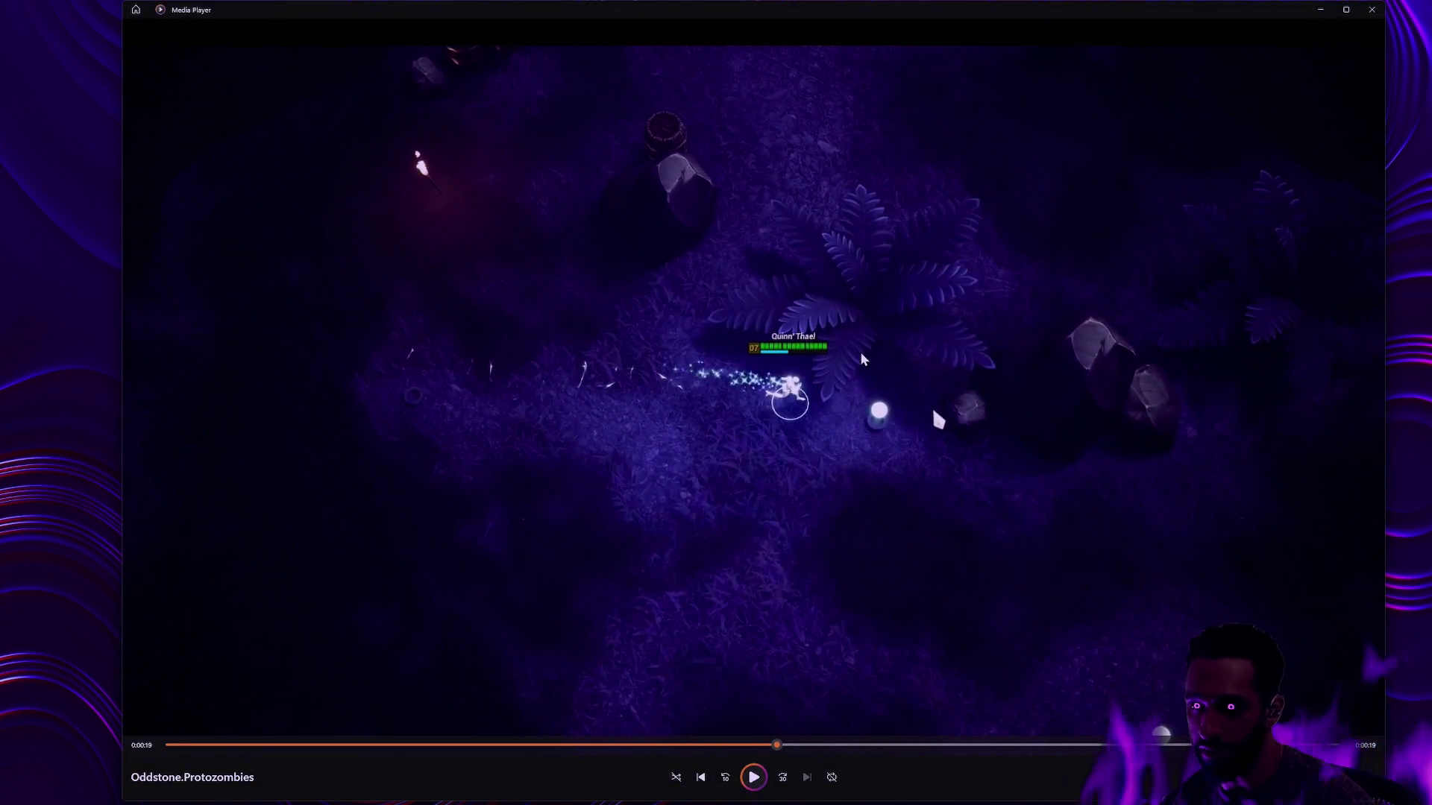
Step: Switch back to the tldraw board in the browser via the taskbar
click(92, 802)
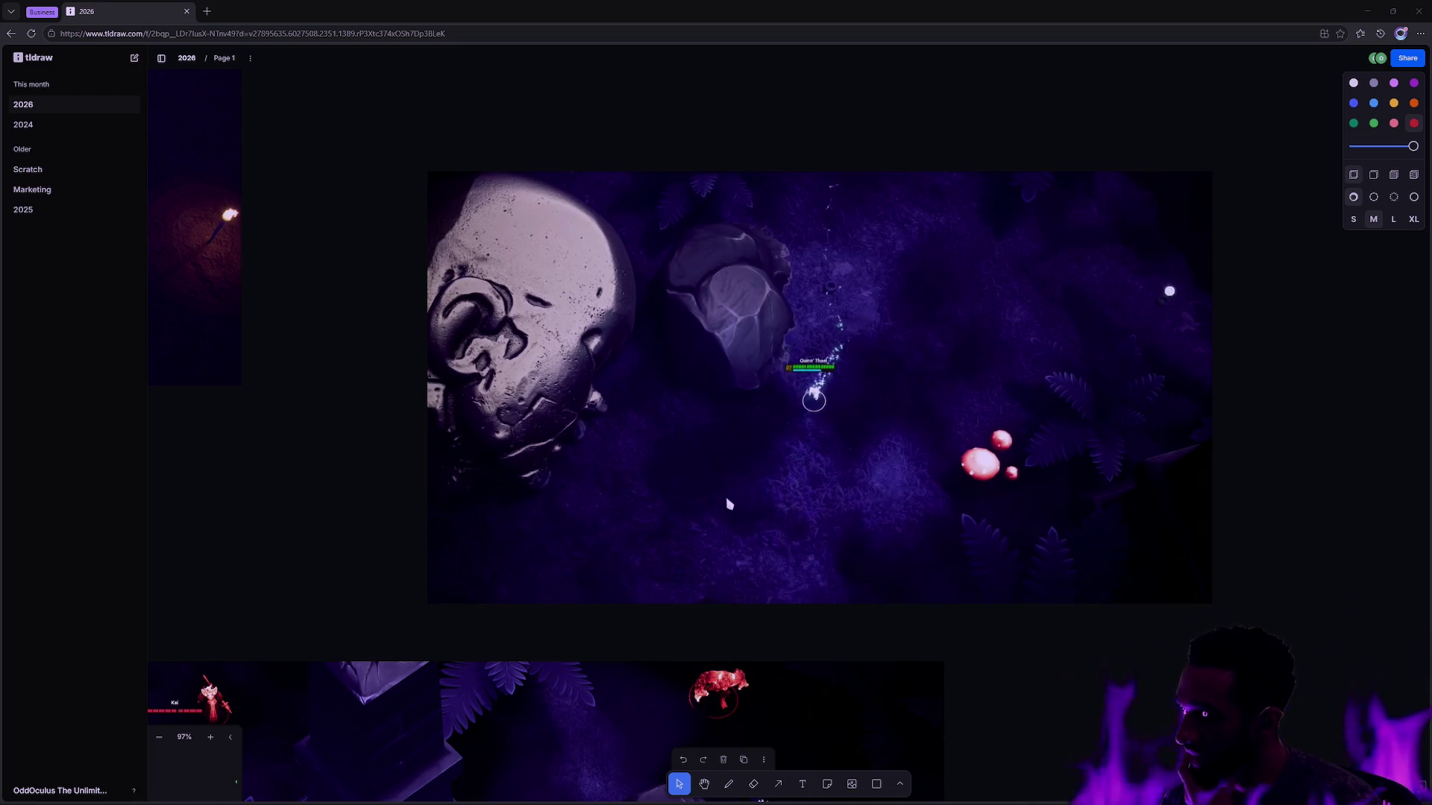
Step: Paste the wide forest gameplay screenshot and move it toward the lower right
scroll(797, 515, down, 5)
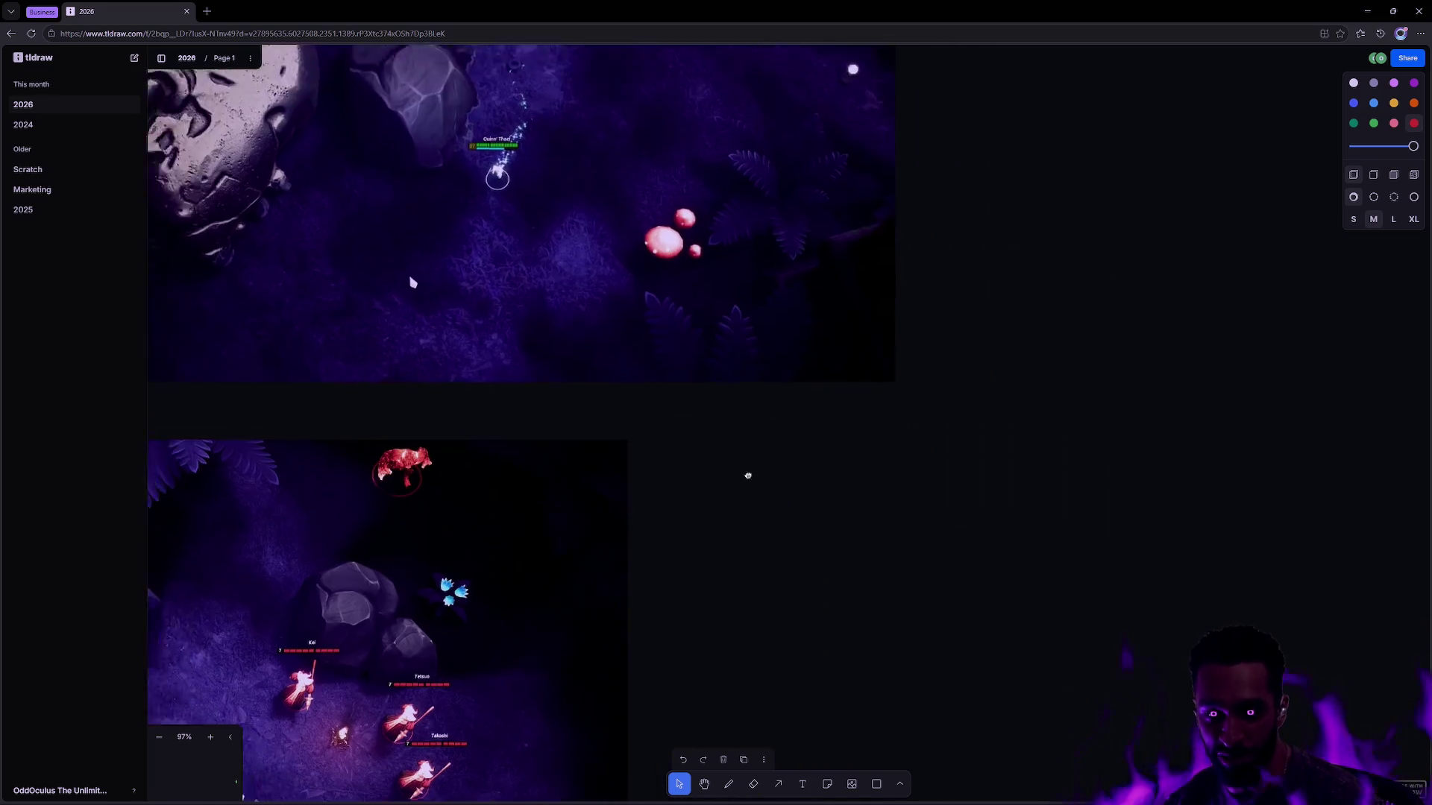
key(ctrl+v)
mouse_move(797, 514)
mouse_down()
mouse_move(931, 570)
mouse_move(1136, 699)
mouse_move(873, 457)
mouse_move(885, 509)
mouse_move(875, 496)
mouse_up()
key(shift+2)
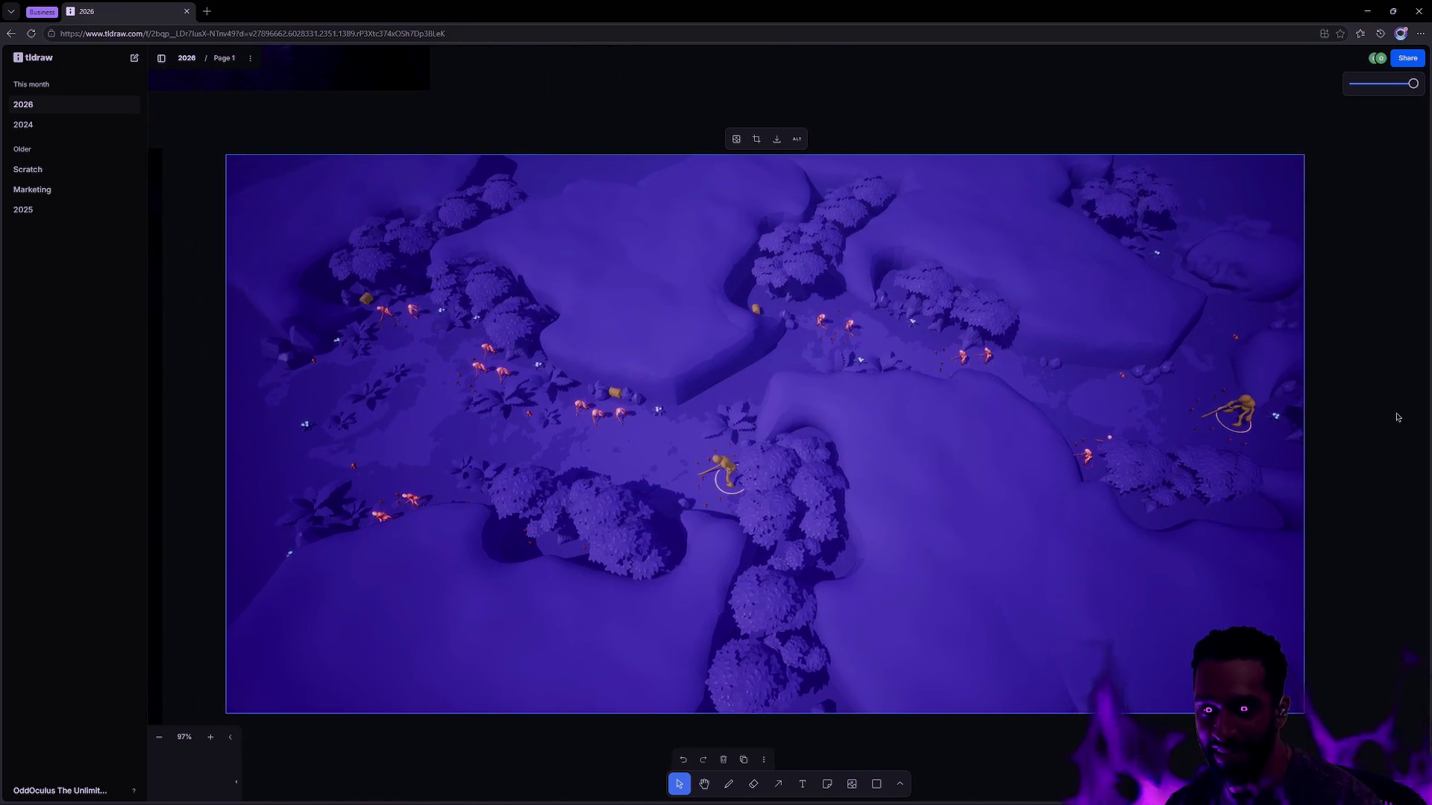
key(Escape)
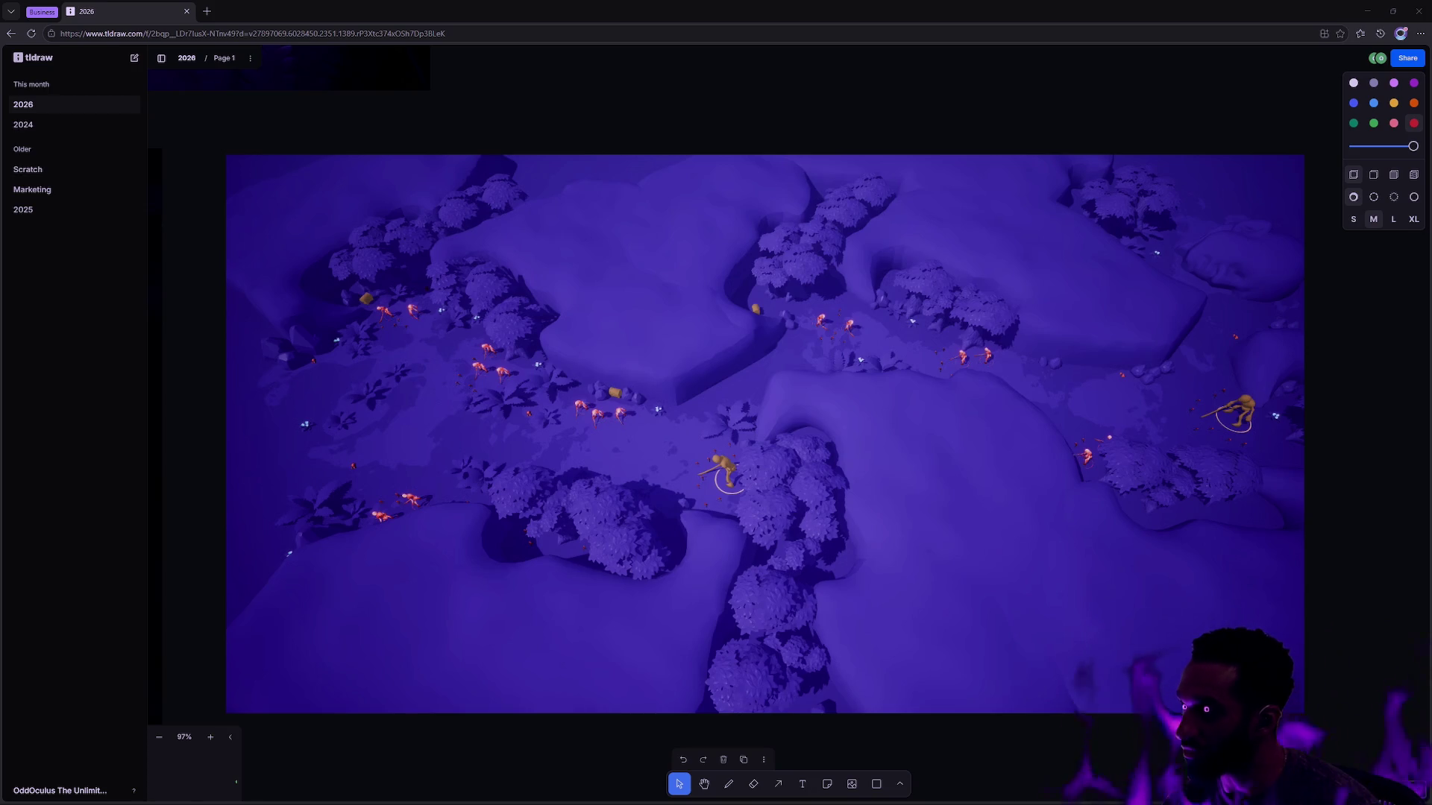
Step: Paste the taller forest path screenshot and place it directly beneath the wide one
scroll(746, 373, down, 3)
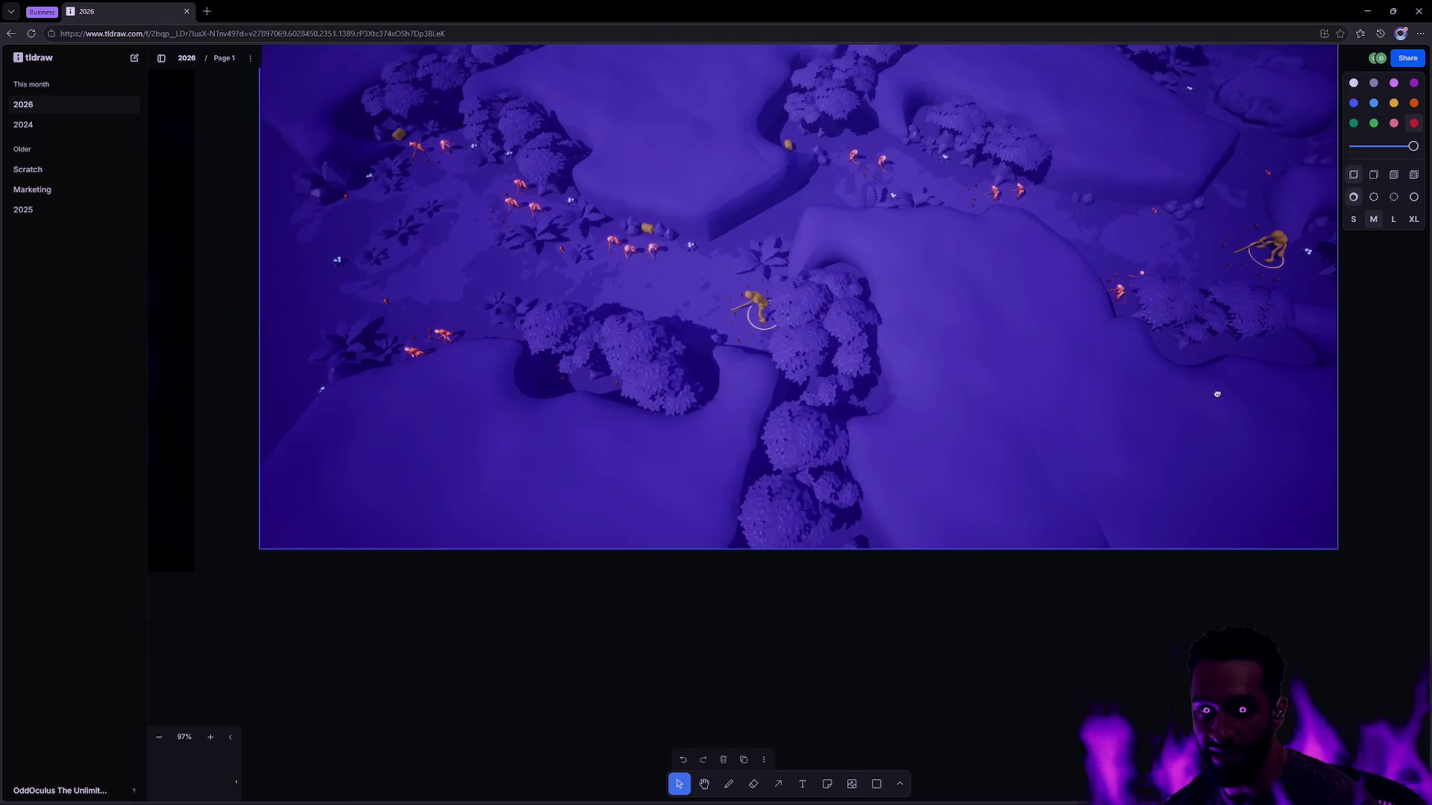
key(ctrl+v)
mouse_move(797, 665)
mouse_down()
mouse_move(869, 355)
mouse_move(758, 572)
mouse_move(748, 634)
mouse_up()
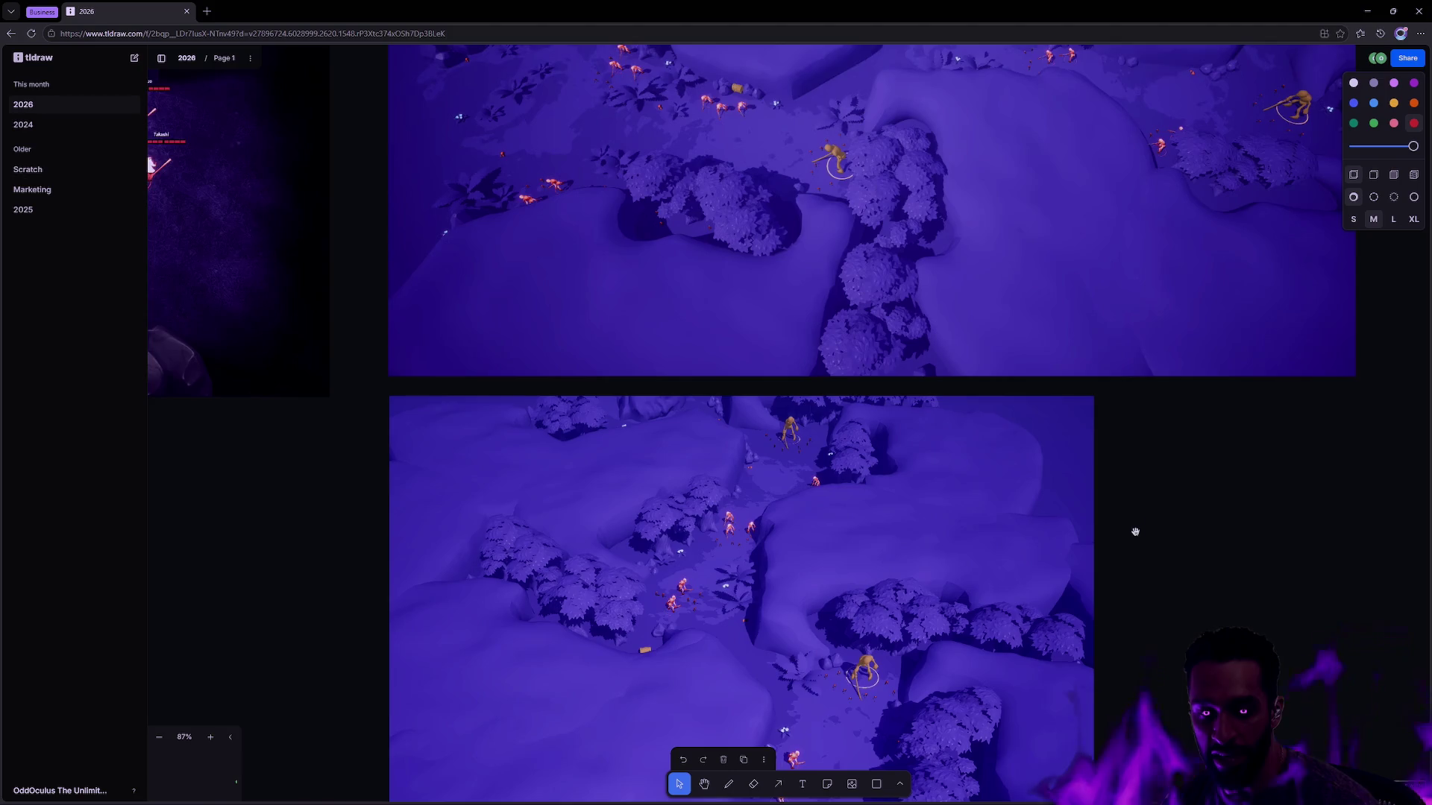
scroll(1126, 515, down, 1)
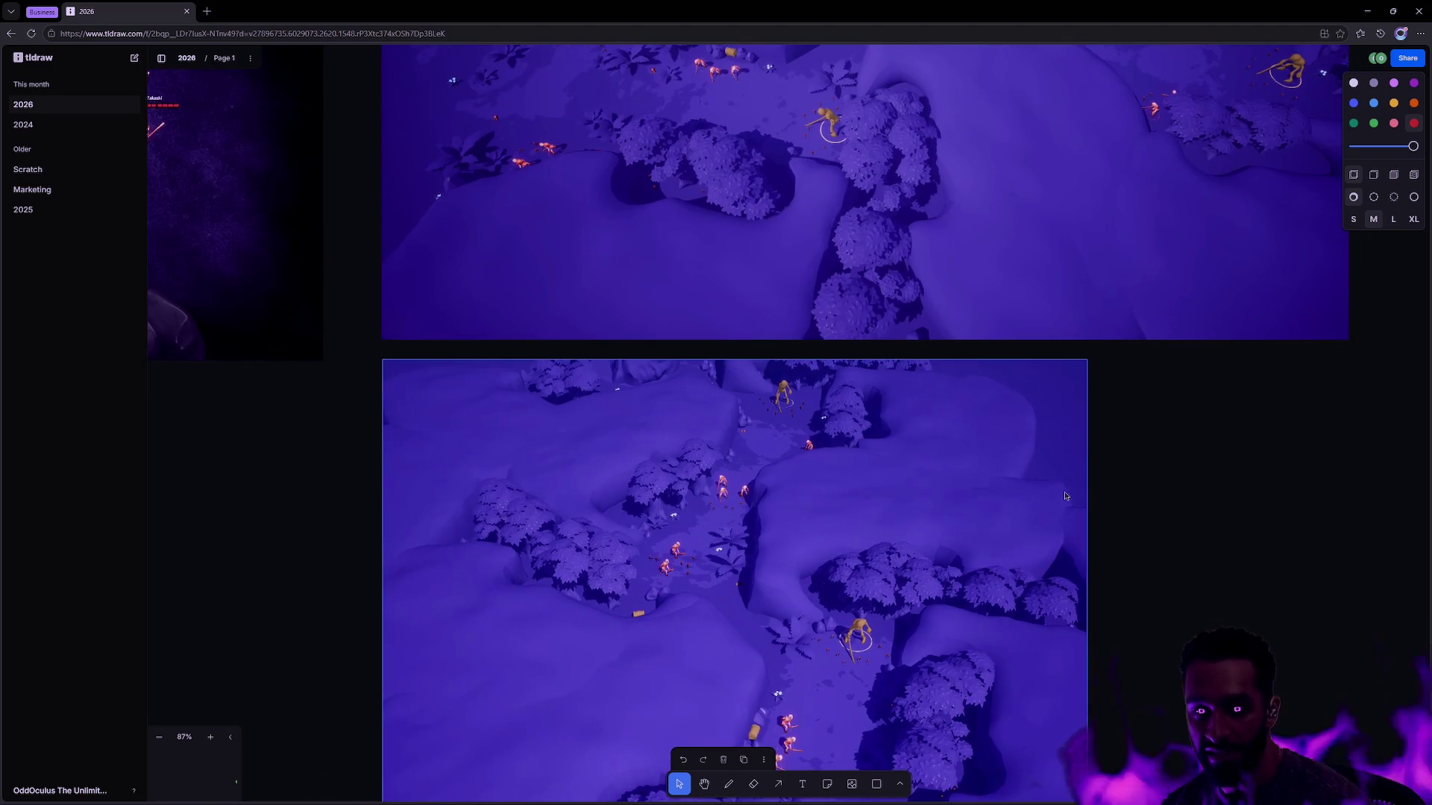
click(1133, 500)
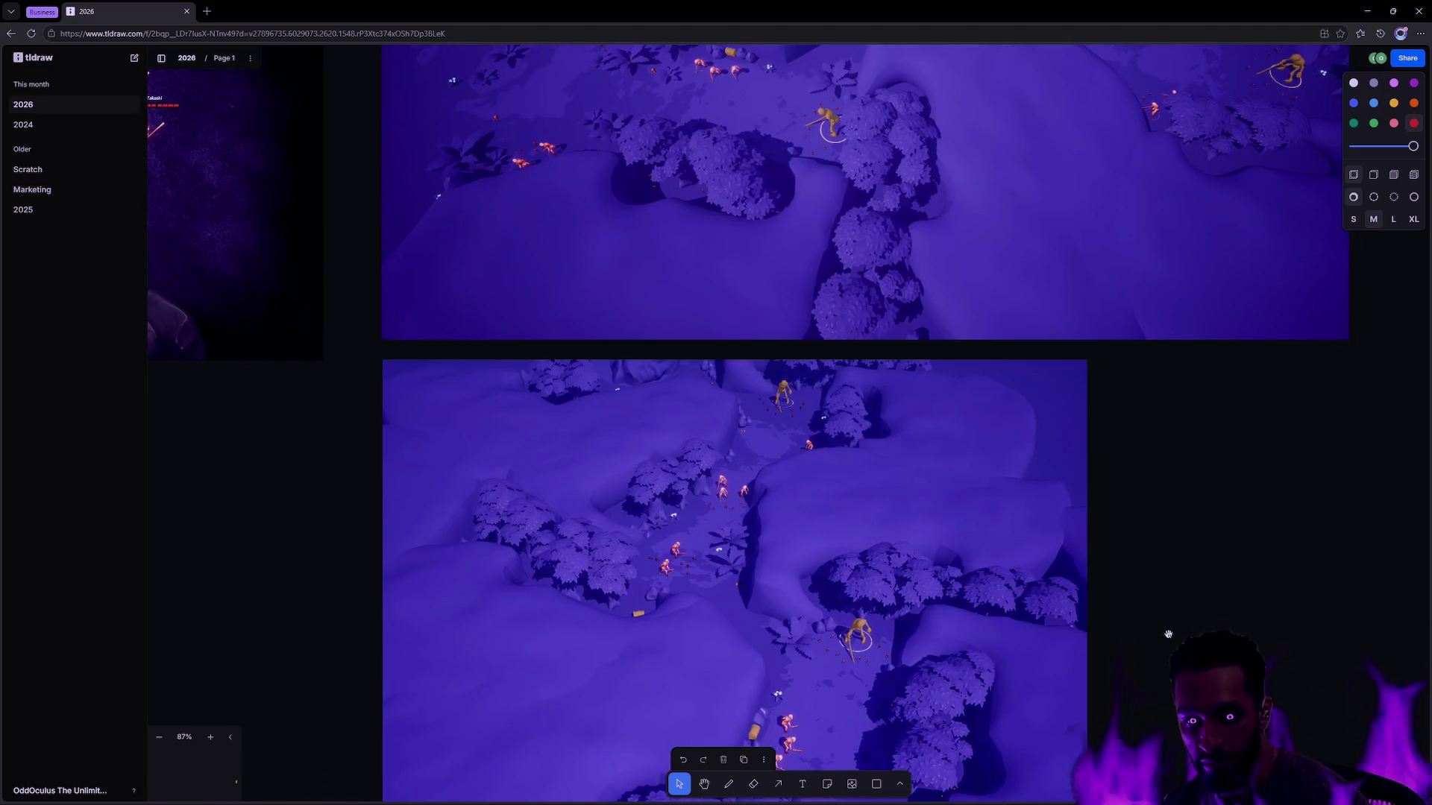
scroll(1136, 498, down, 4)
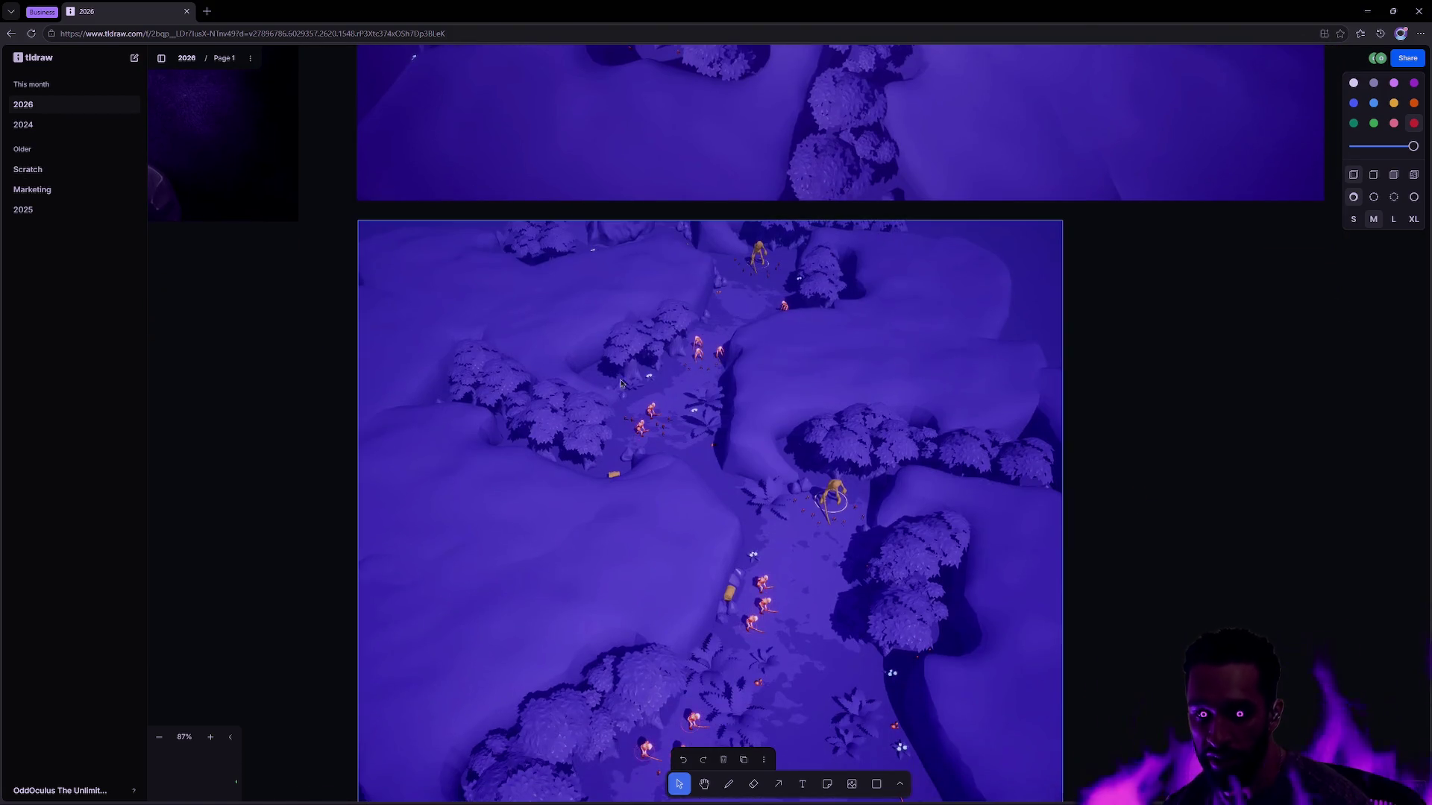
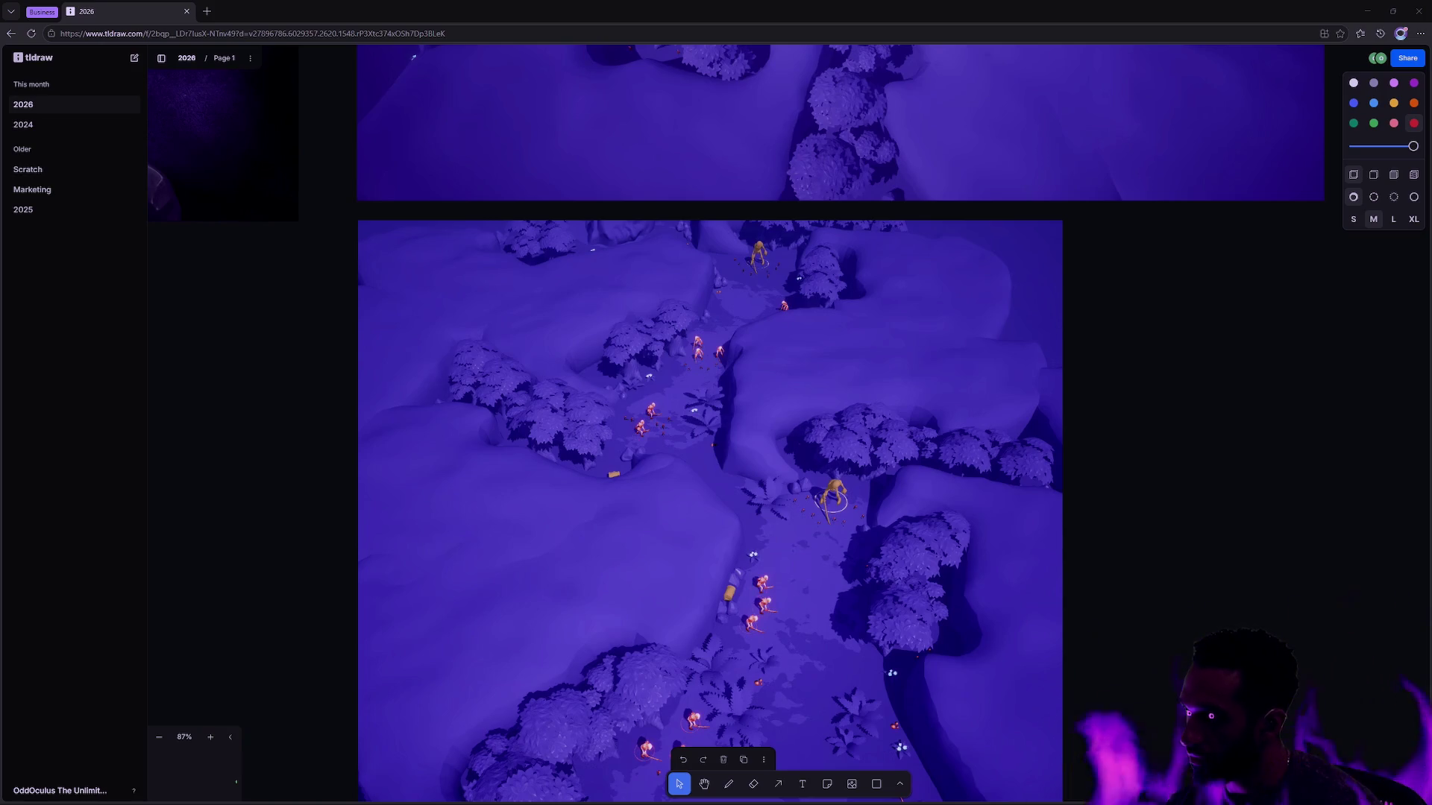
Step: Search 'devlog' from the Start menu and open the Devlog folder in File Explorer
key(super)
text(devlog)
key(Return)
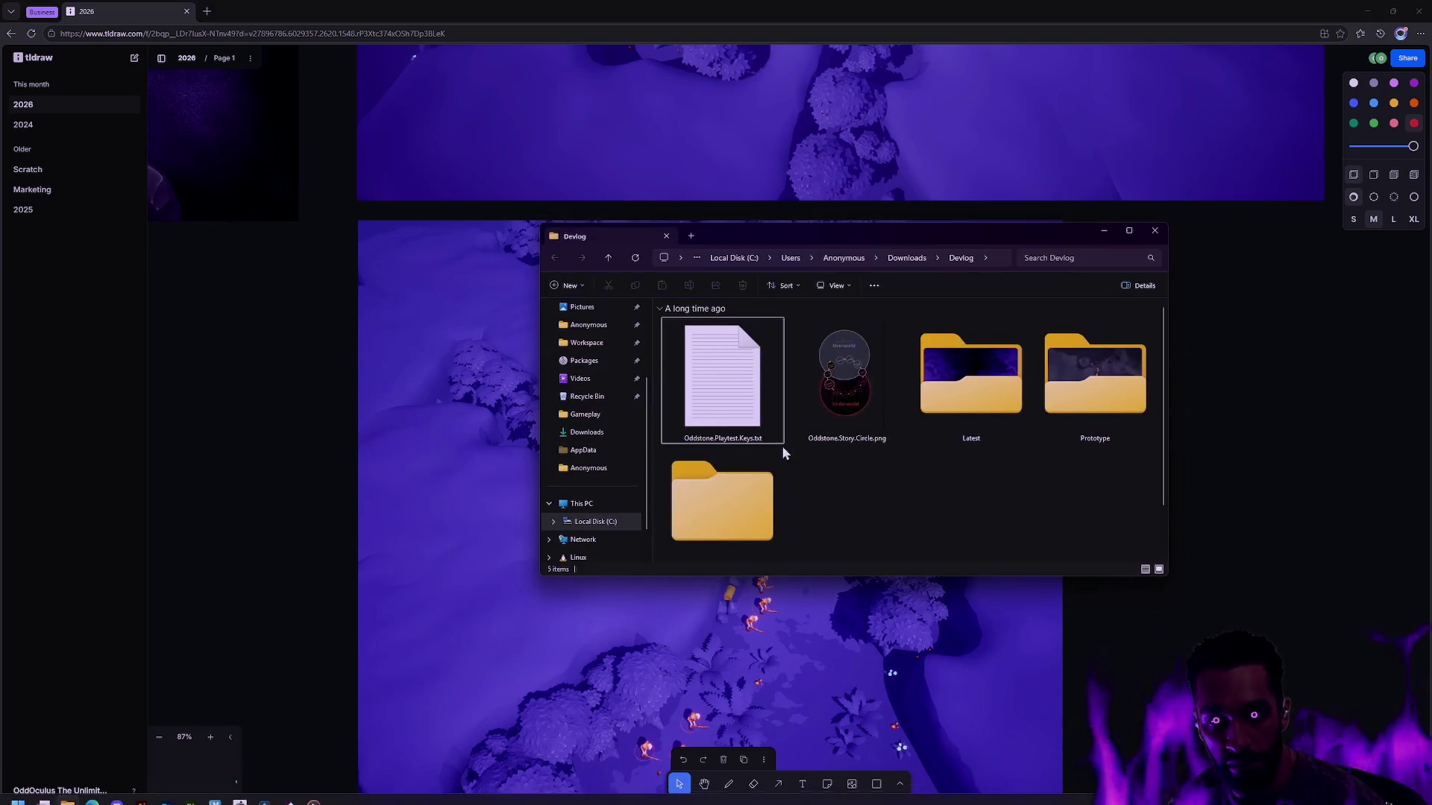
Step: Open the Latest folder full-screen and play the Oddstone.Aggregate.Gain.Loss clip
double_click(962, 405)
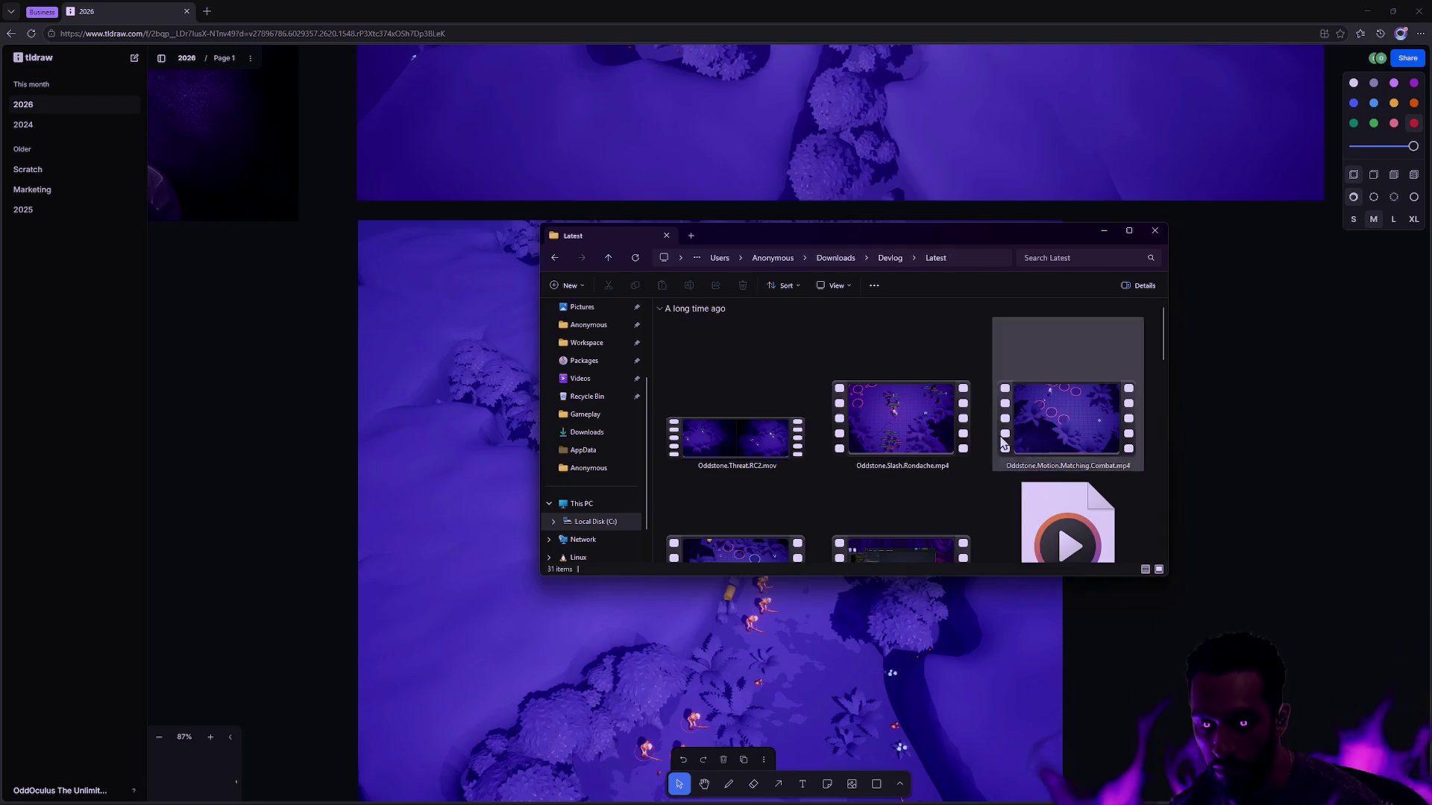
double_click(1063, 241)
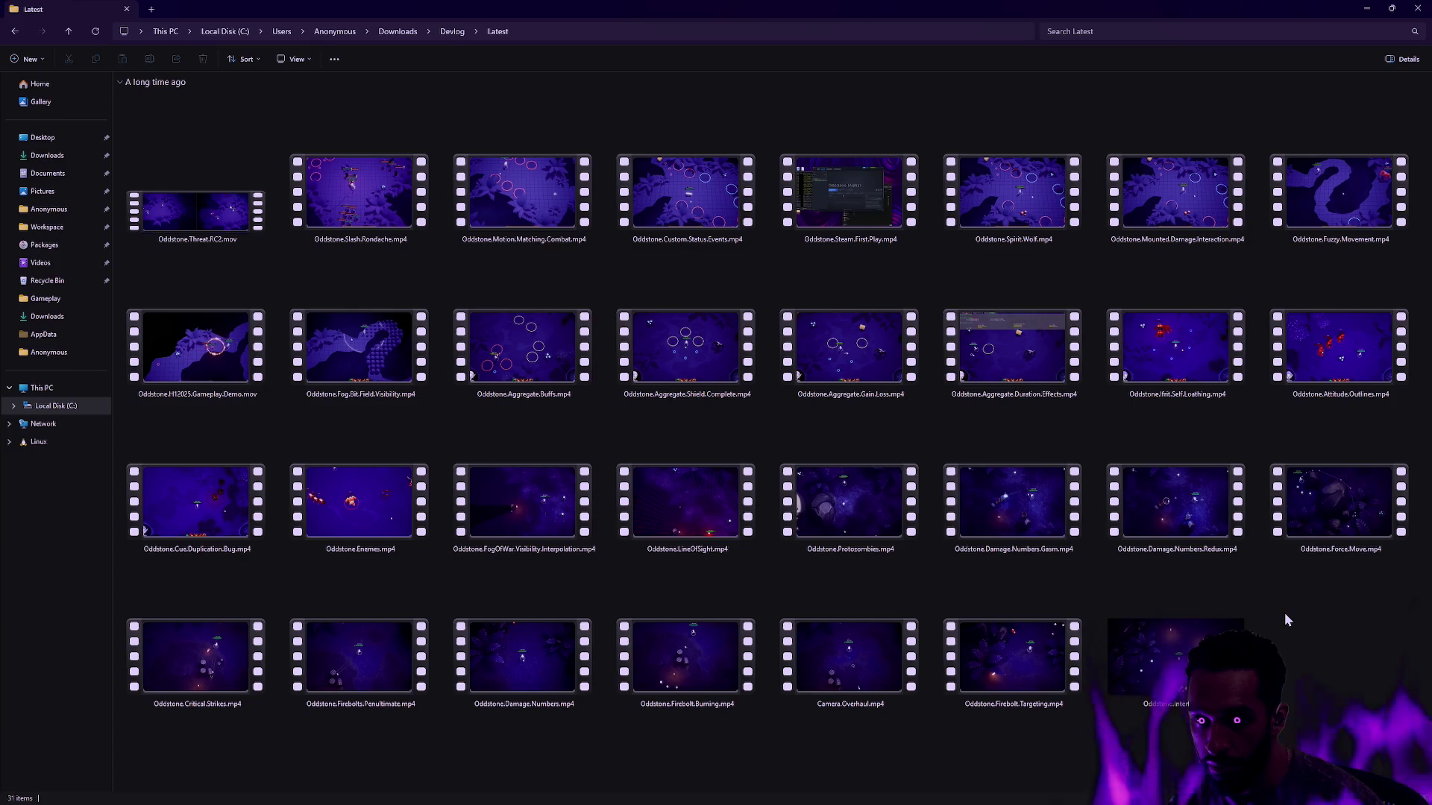
double_click(852, 343)
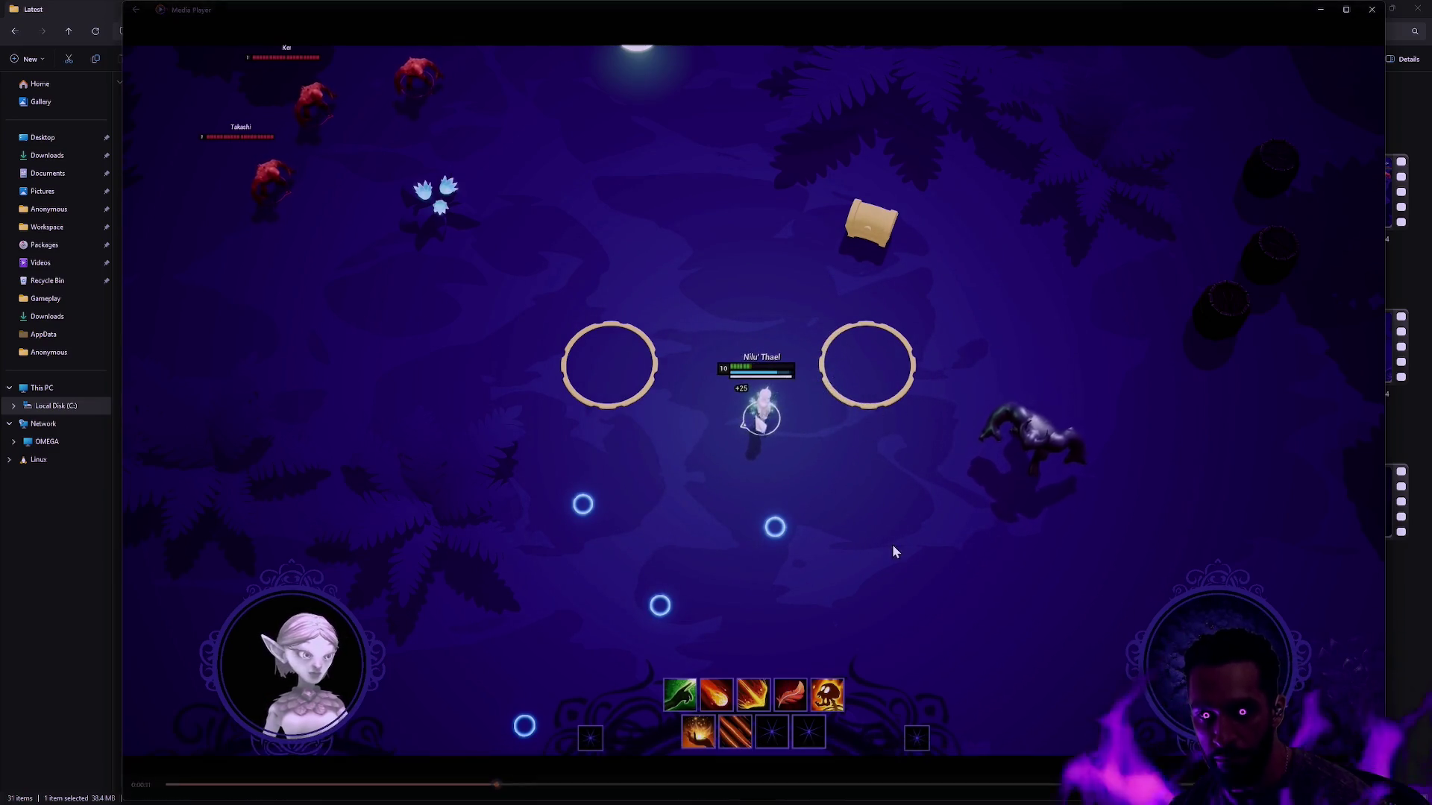
Step: Close the Aggregate Gain Loss clip to return to the Latest folder of 31 clips
click(1371, 9)
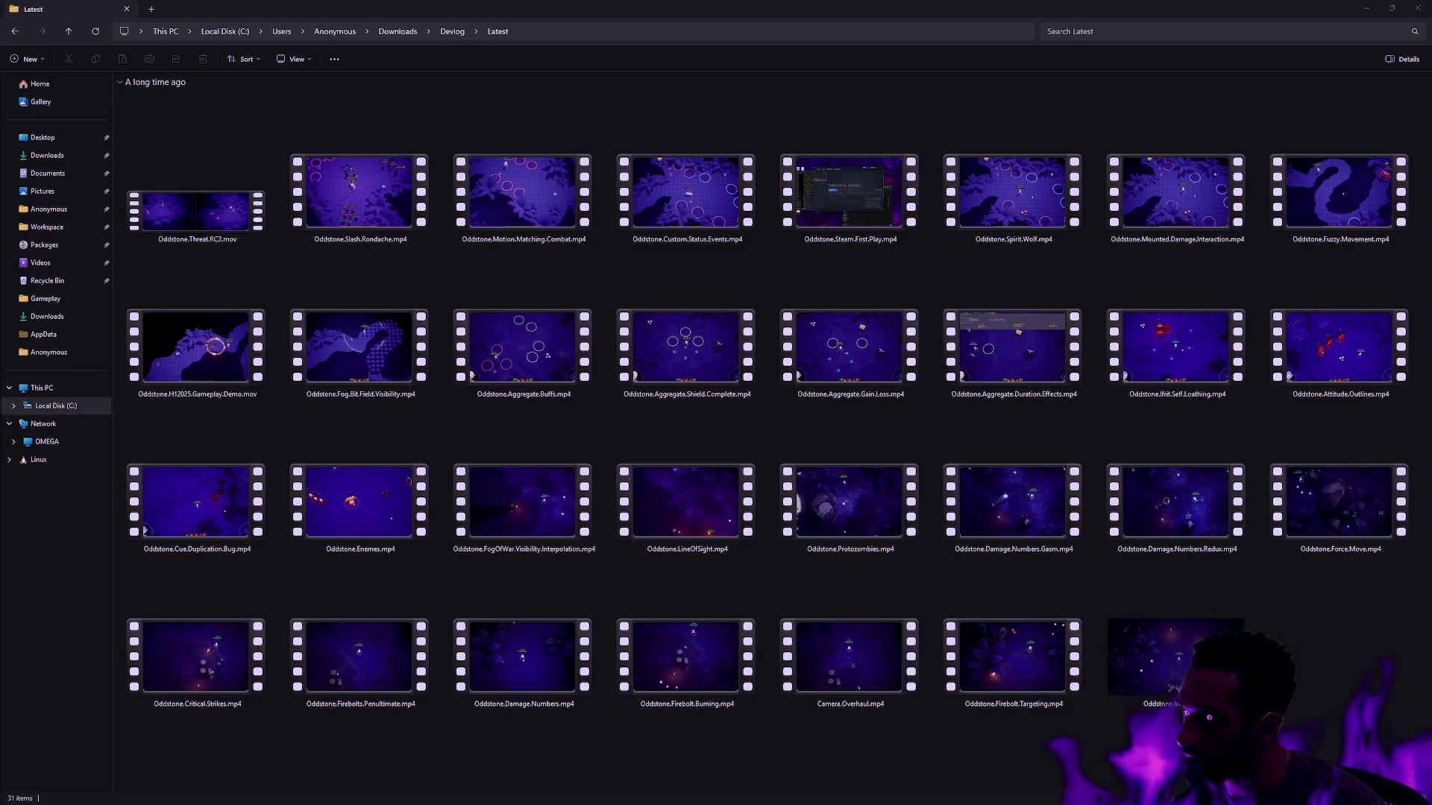
Step: Show desktop icons, move Oddstone.Druid.Dash.mp4 into the Latest folder, and play it
double_click(1117, 6)
click(1368, 12)
right_click(218, 143)
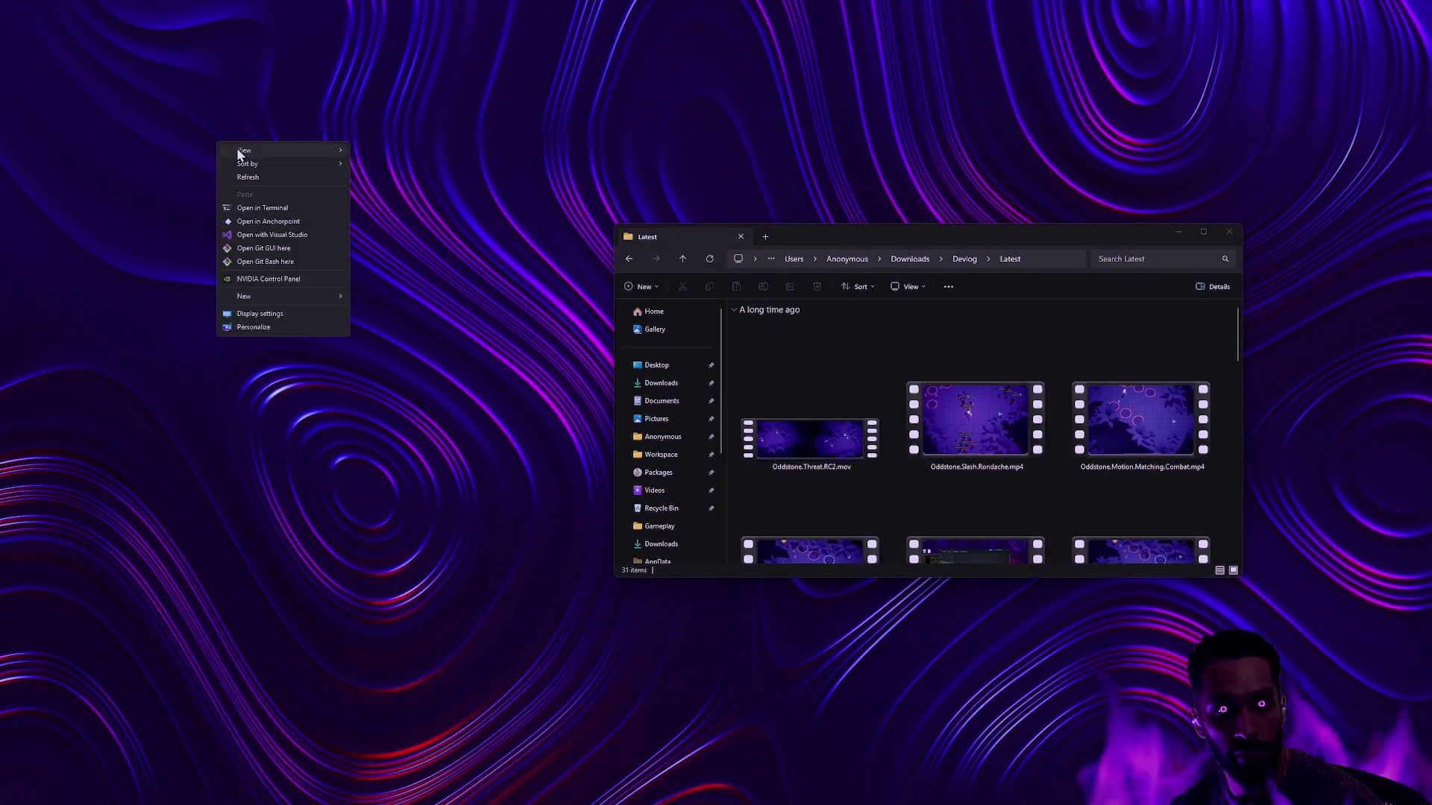
mouse_move(246, 150)
click(387, 225)
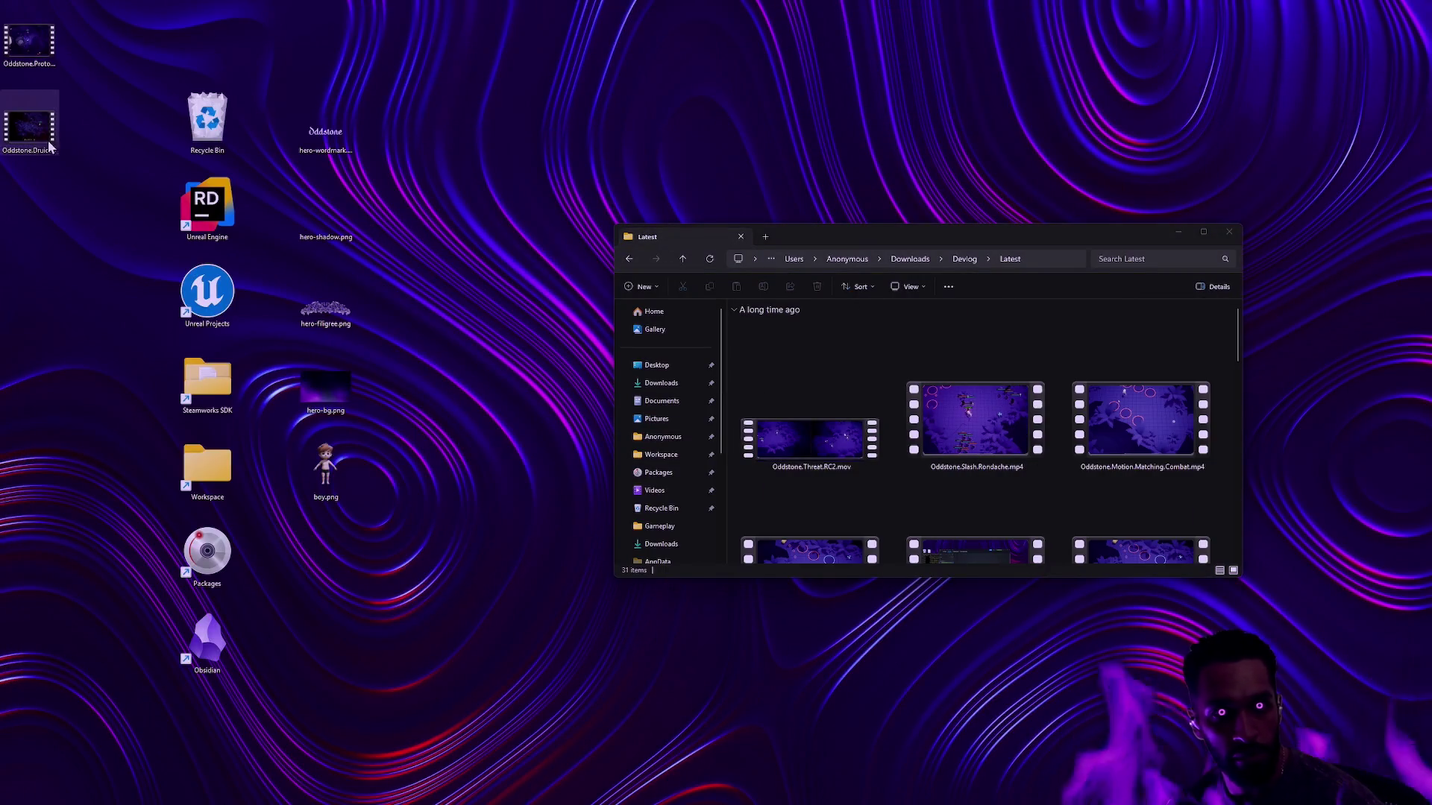
drag(29, 126, 829, 314)
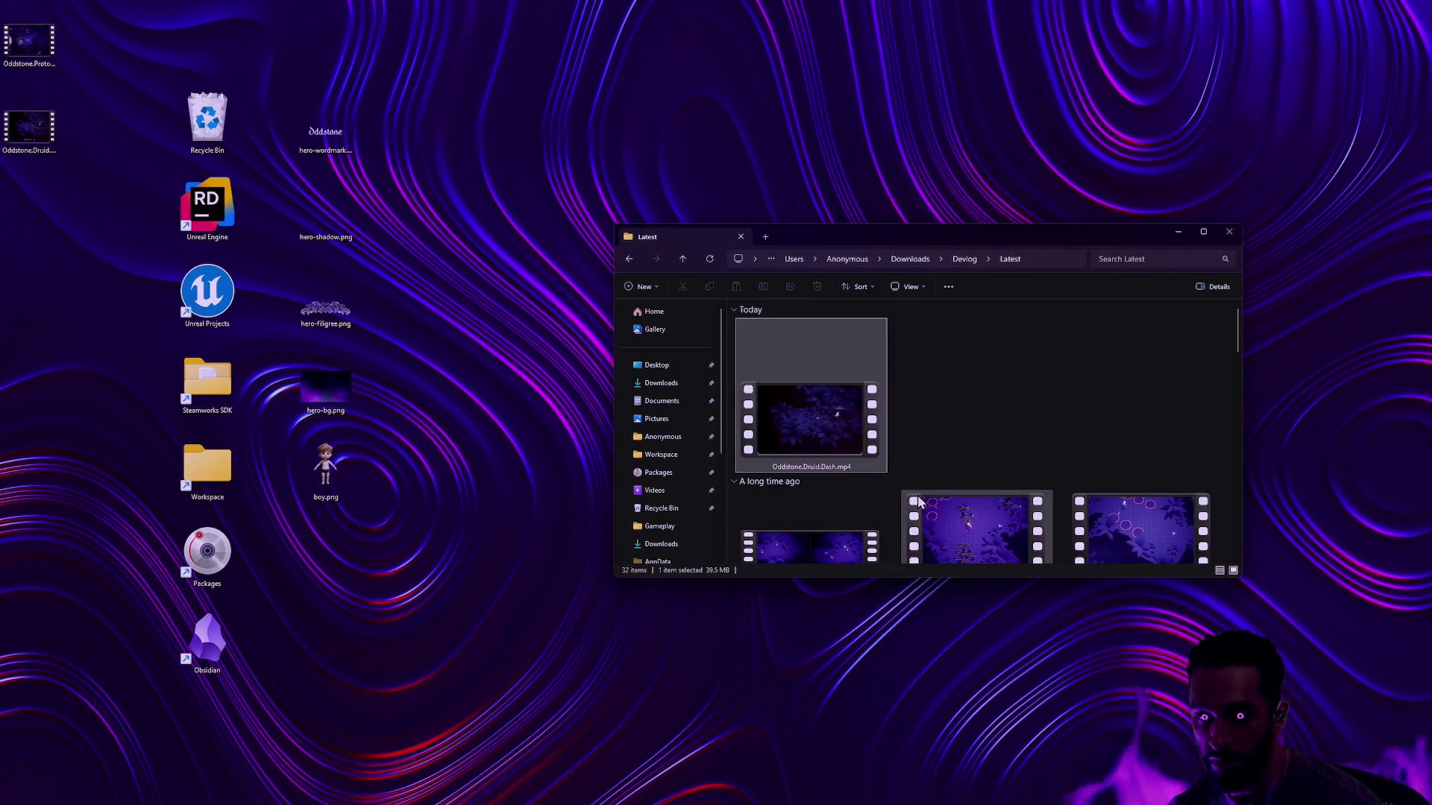
double_click(834, 407)
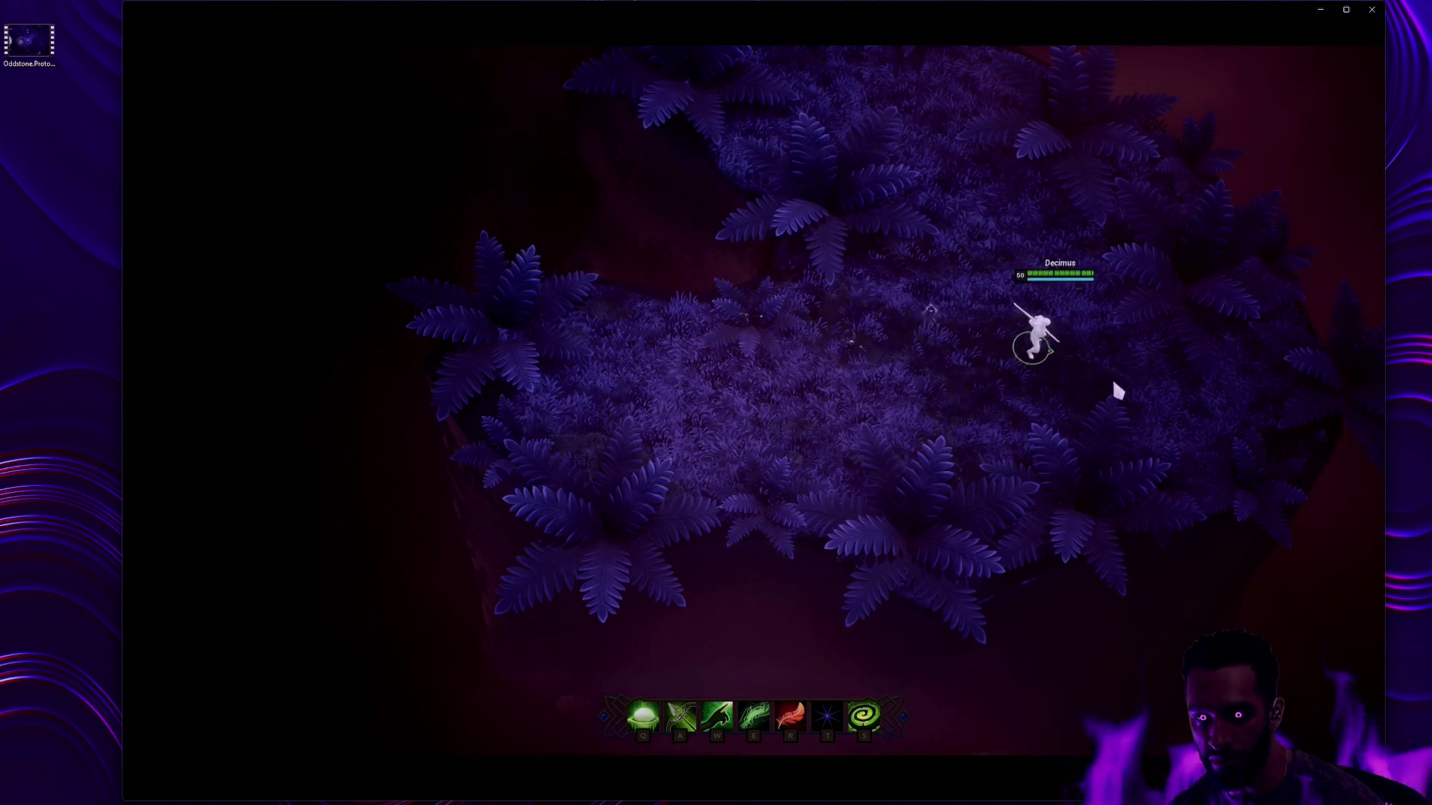
Step: Pause the Druid Dash clip briefly, then resume playback
key(space)
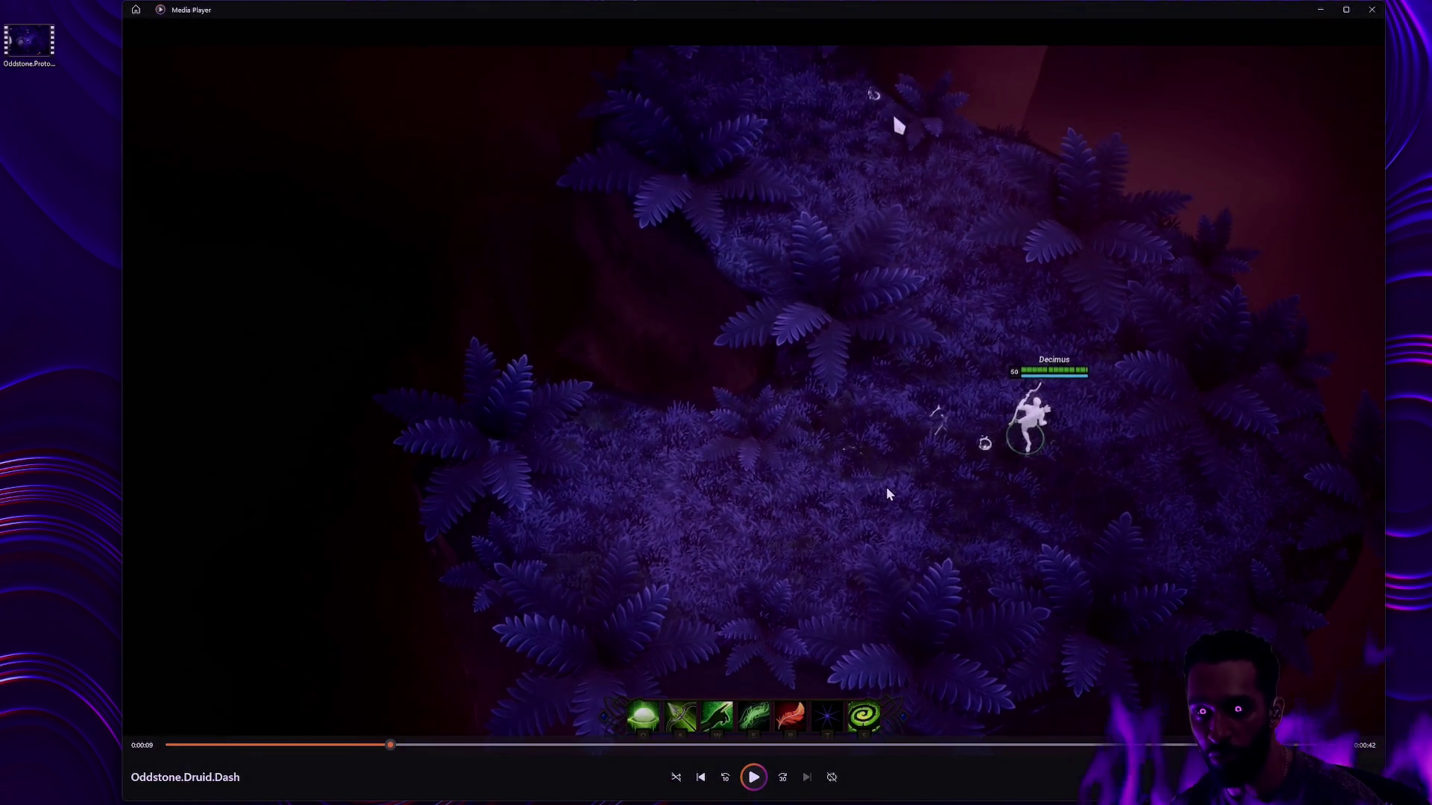
key(space)
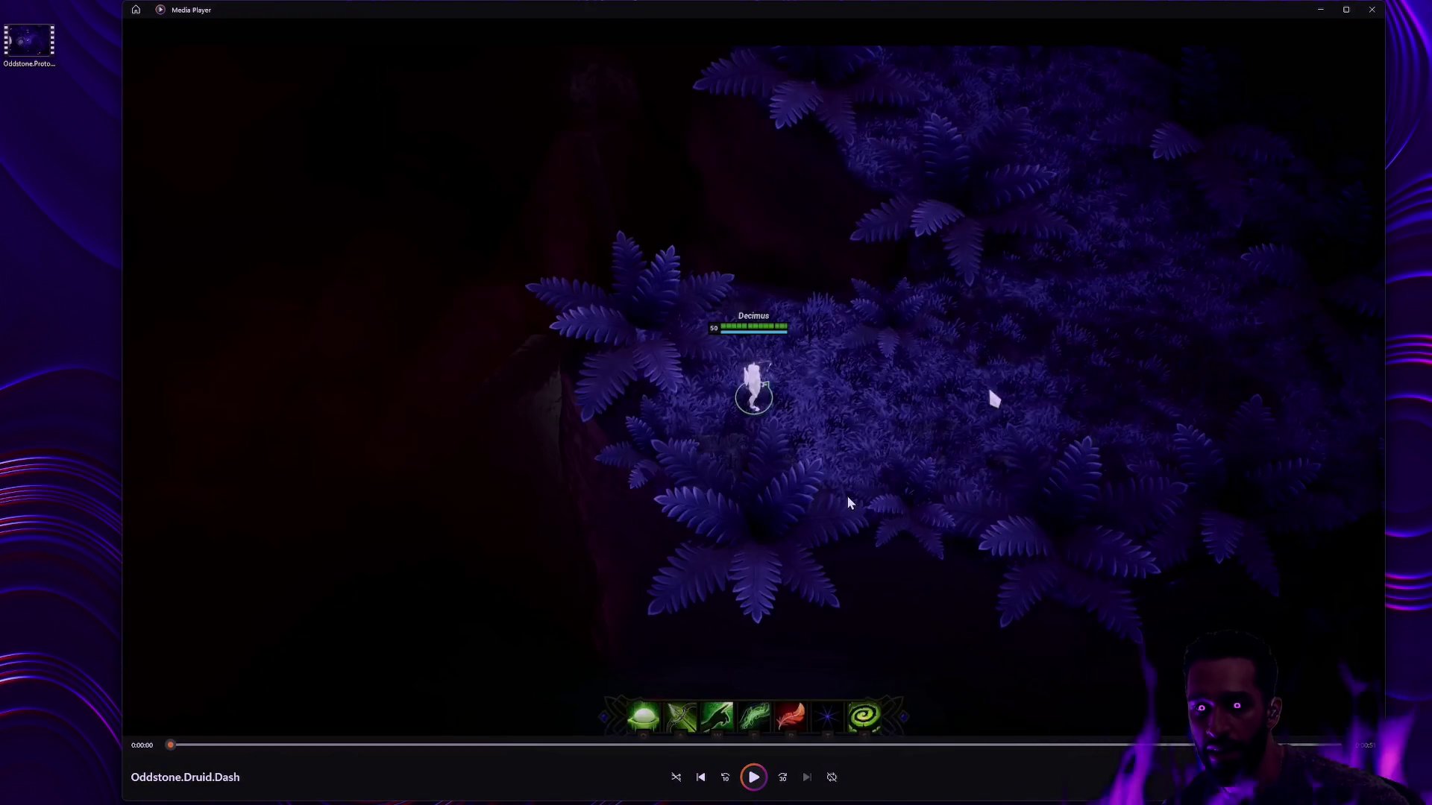
Step: Restart the Druid Dash clip from the beginning and later resume it
click(753, 777)
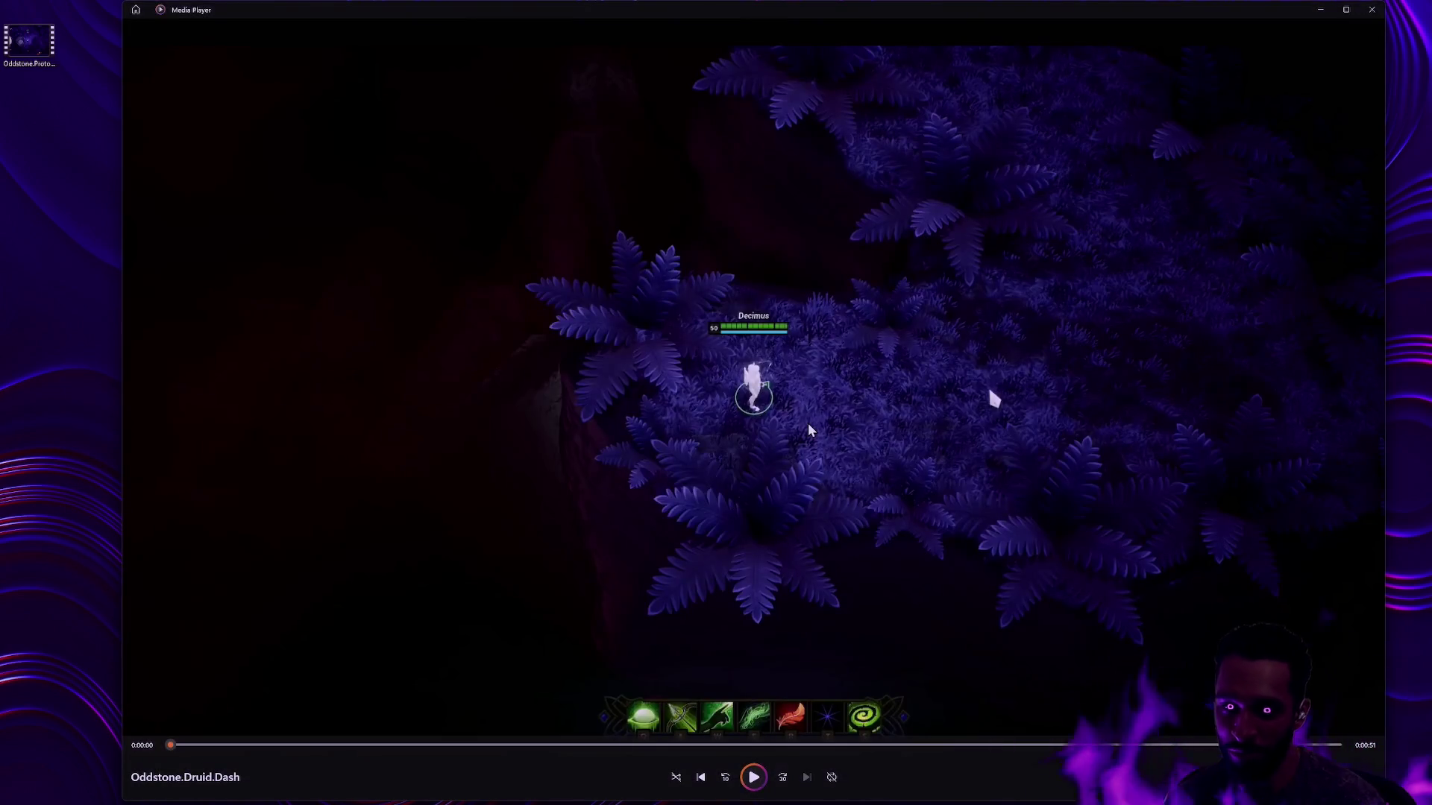
click(753, 777)
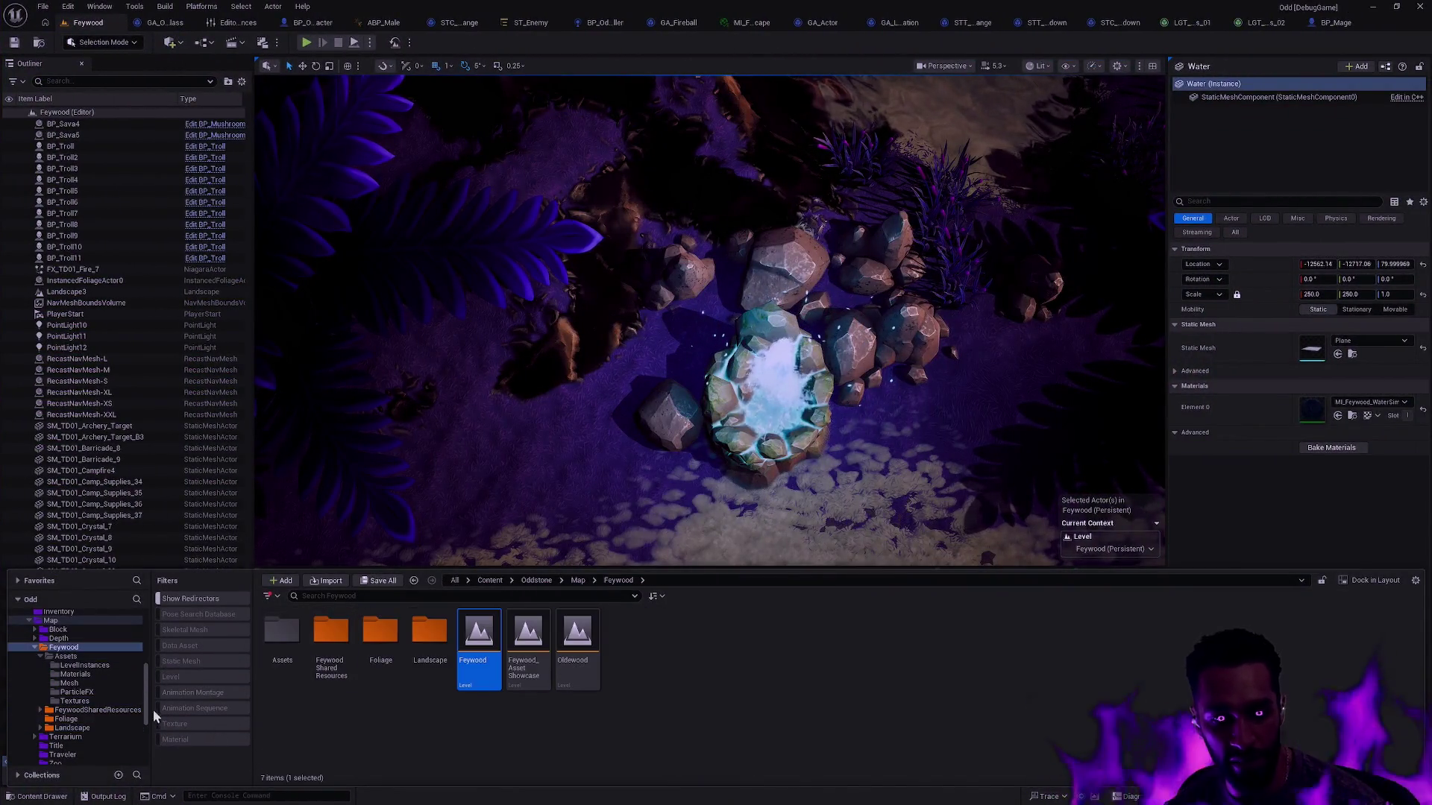
Step: Open the Depth level from the Map > Depth folder and inspect a terrain piece
scroll(82, 708, down, 5)
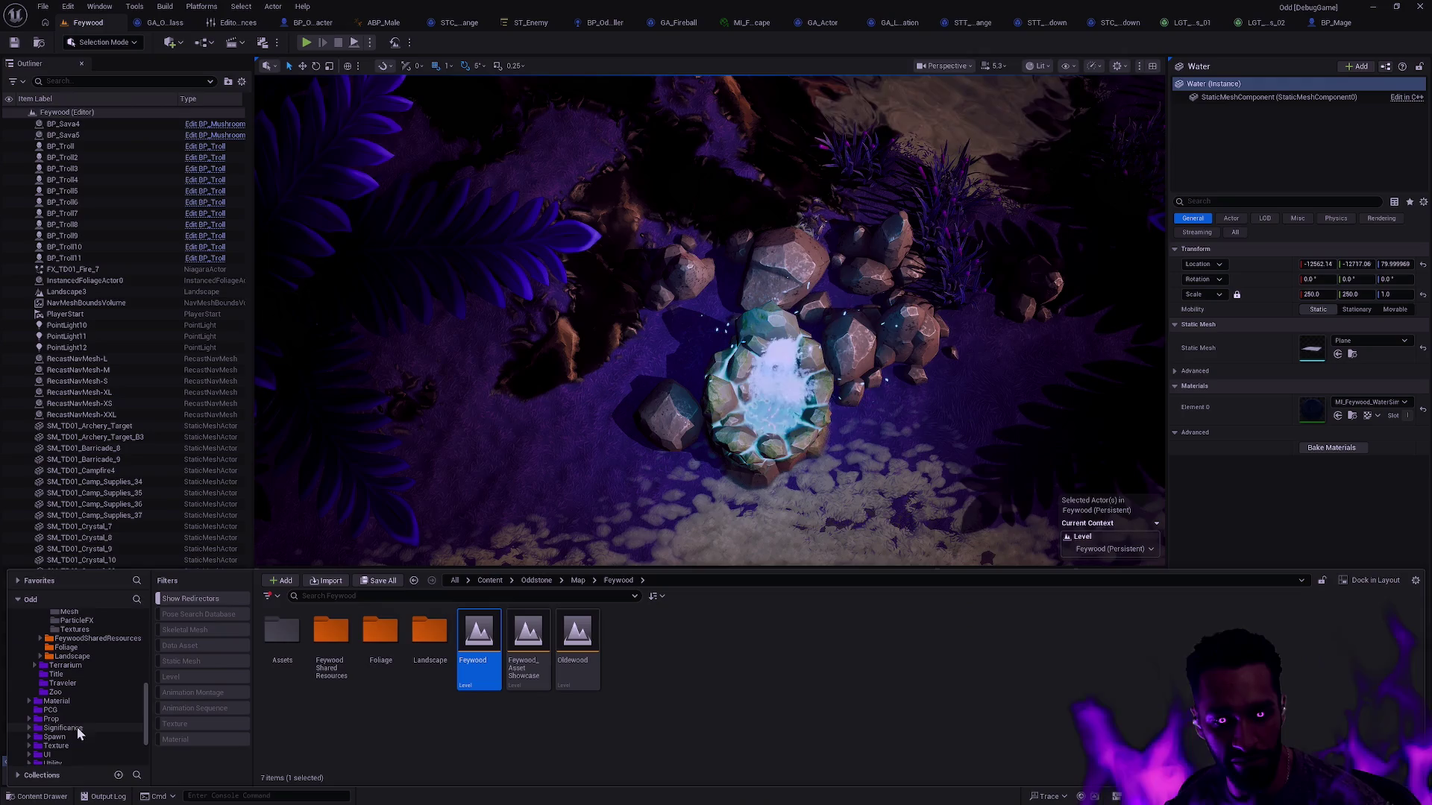
scroll(74, 708, up, 5)
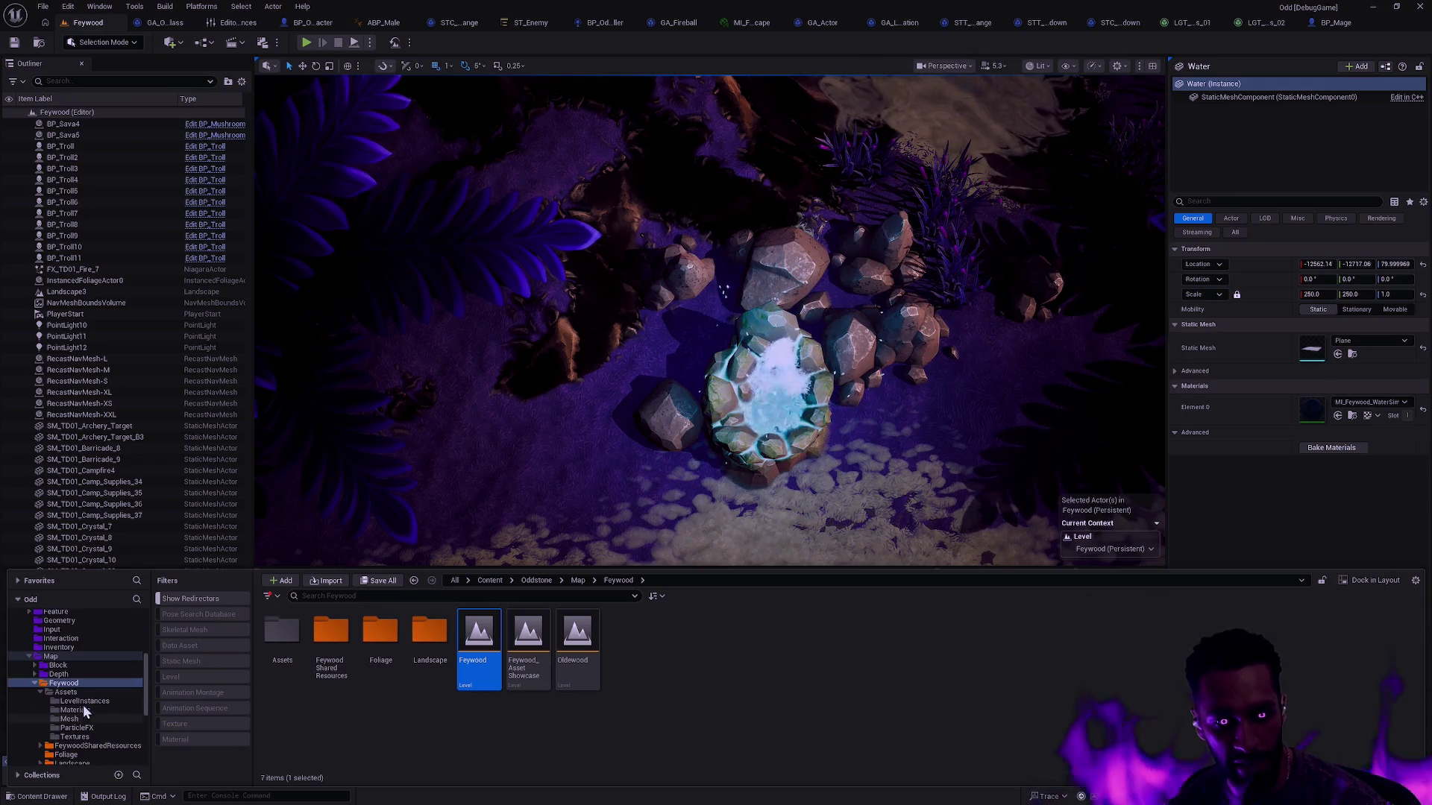
click(58, 674)
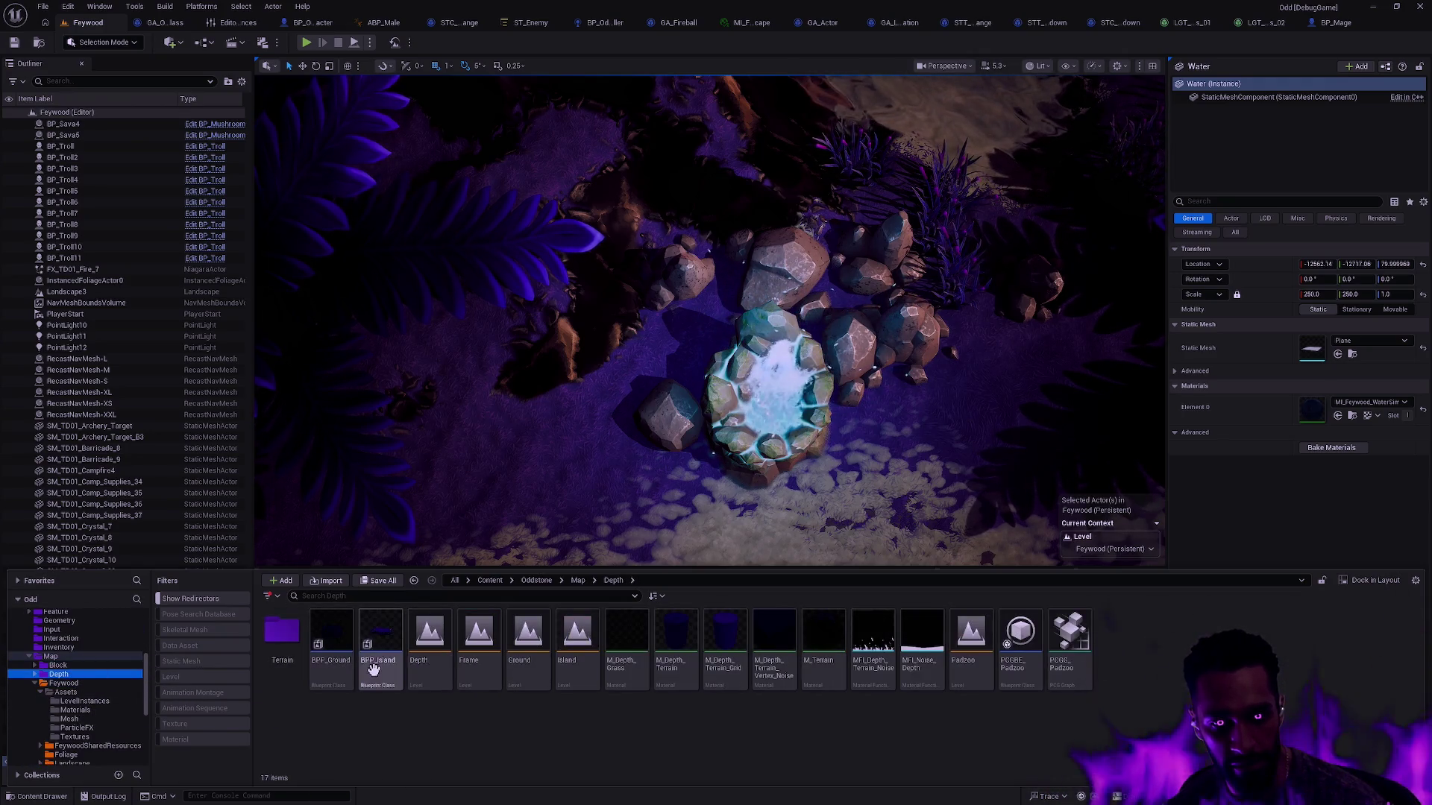
double_click(431, 673)
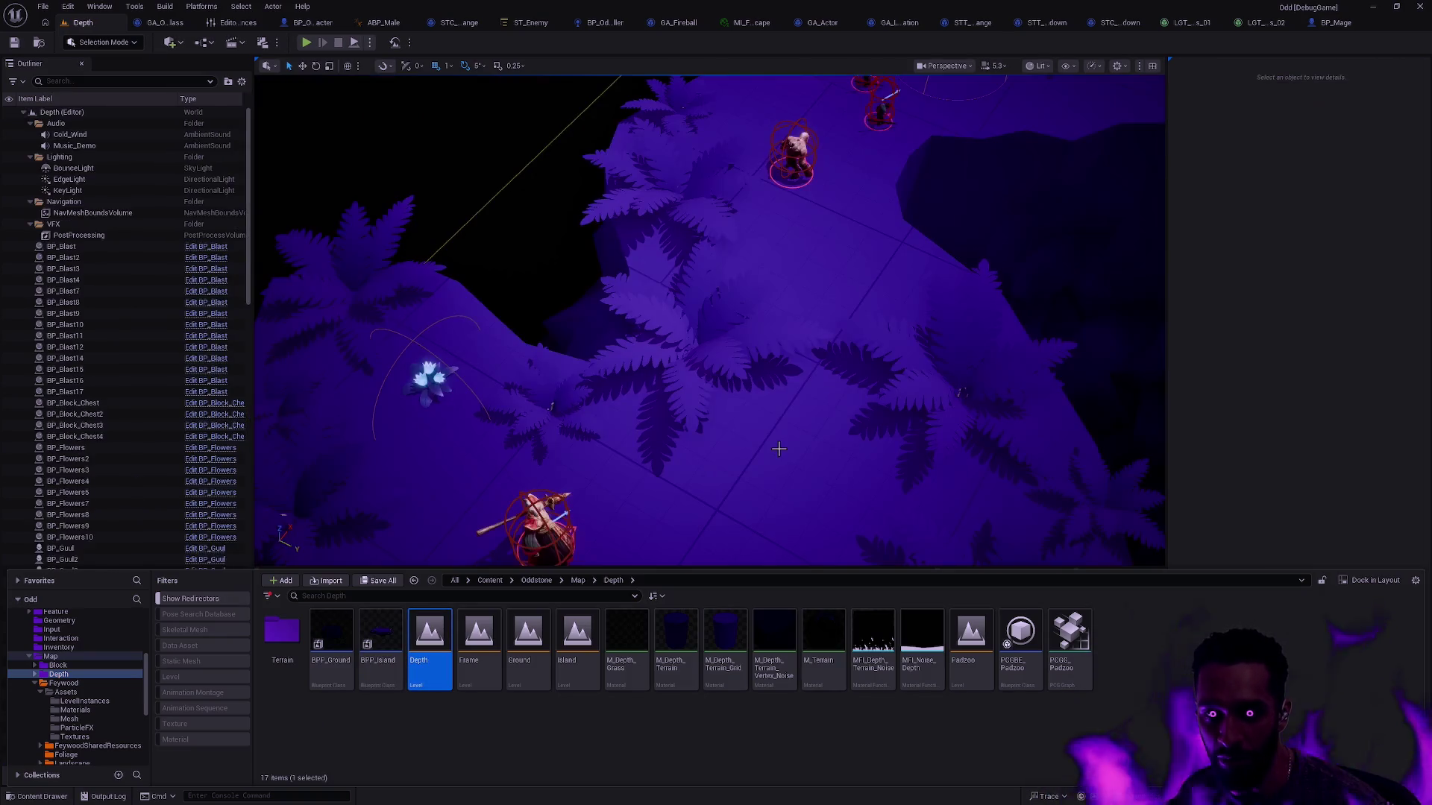
click(853, 447)
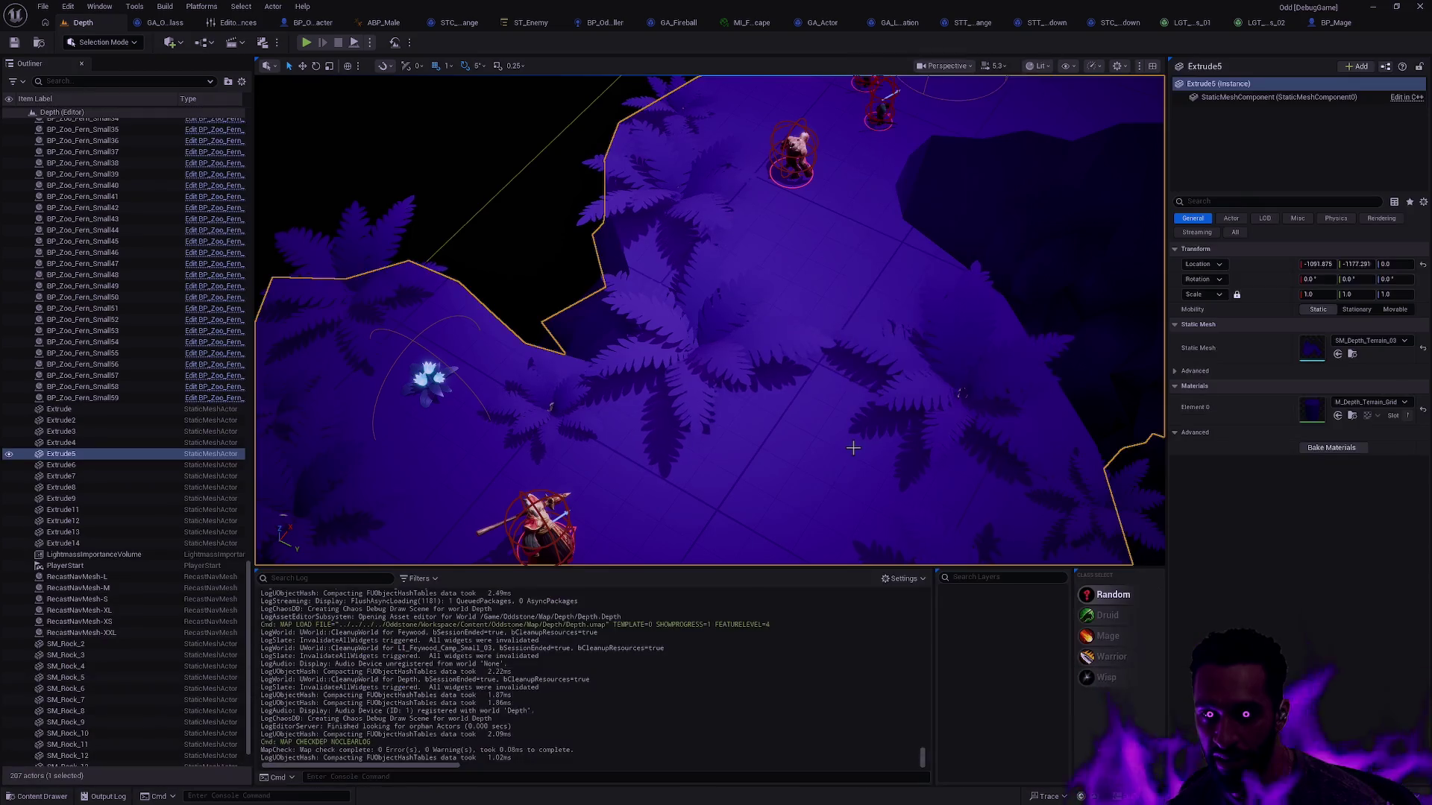
scroll(850, 451, down, 5)
key(Escape)
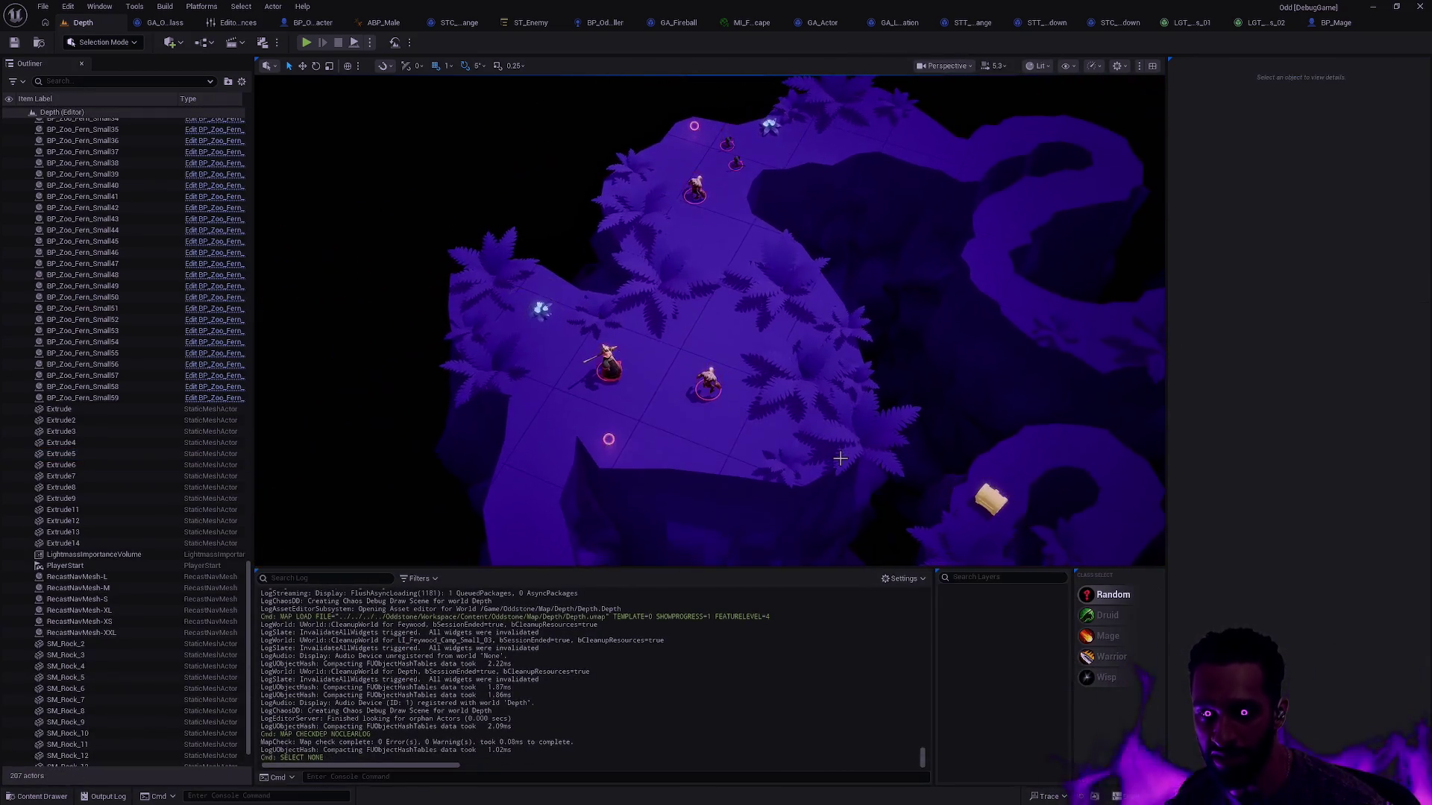
scroll(840, 459, down, 5)
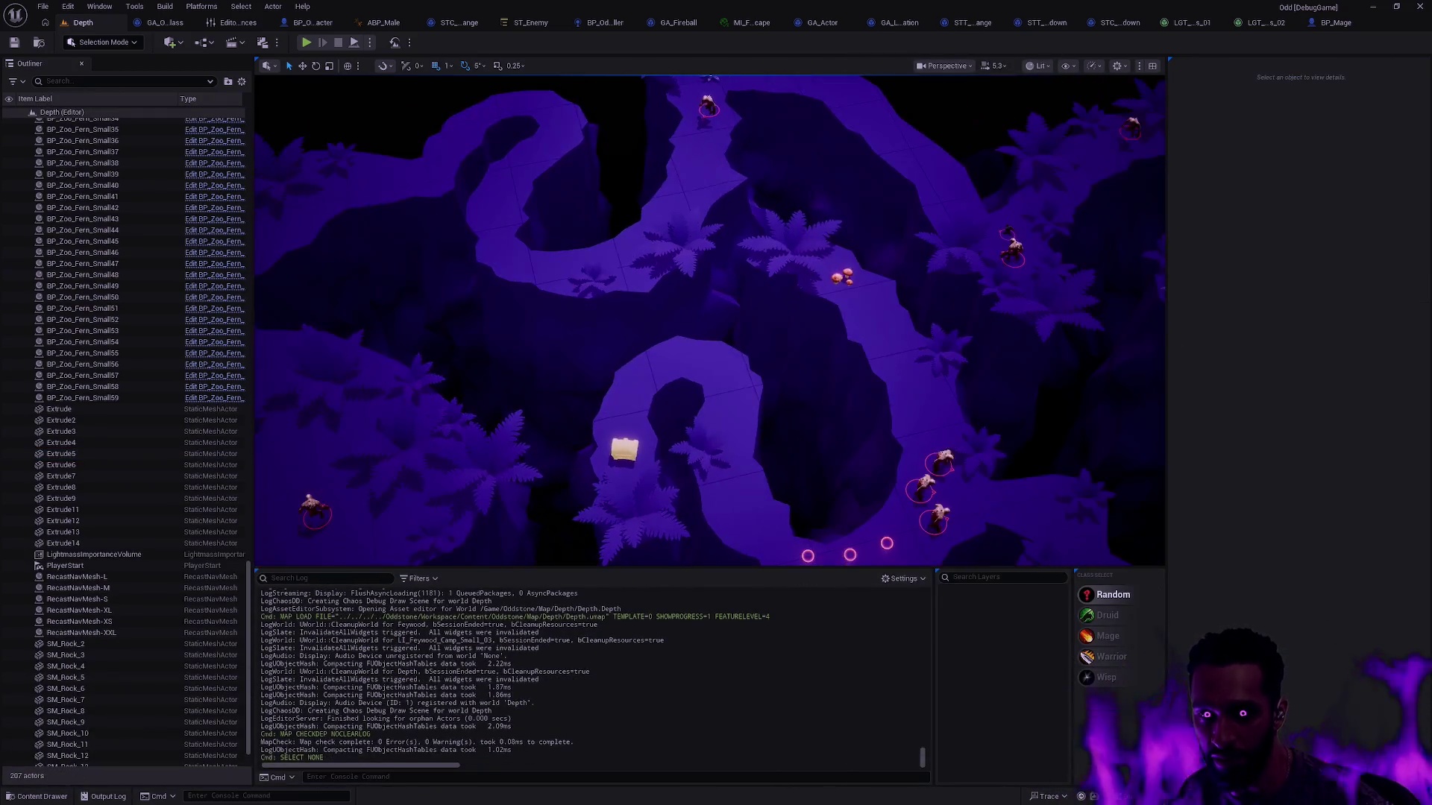
Step: Open the Padzoo level, then move to the desktop playing the Druid Dash clip
key(ctrl+space)
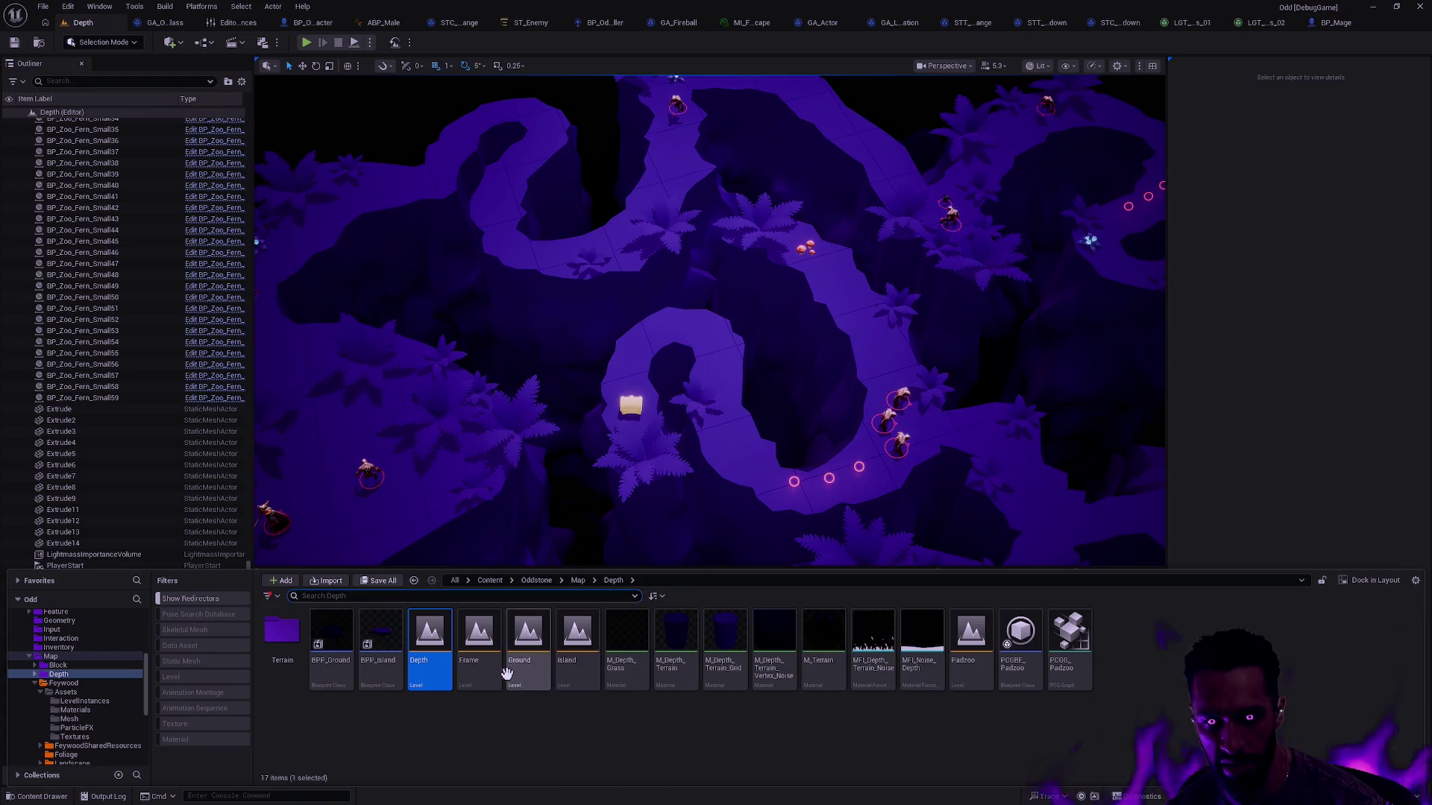
double_click(971, 647)
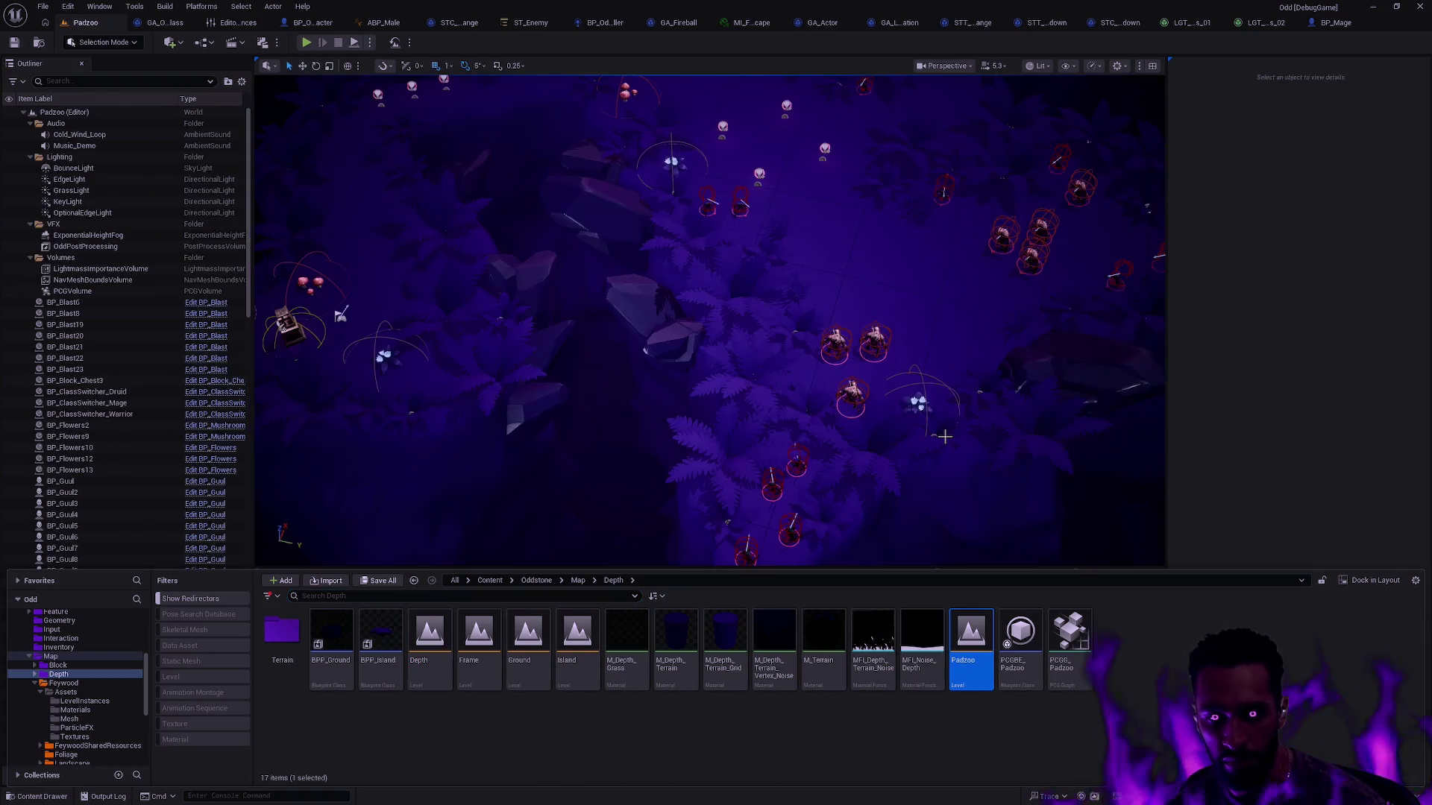
key(ctrl+space)
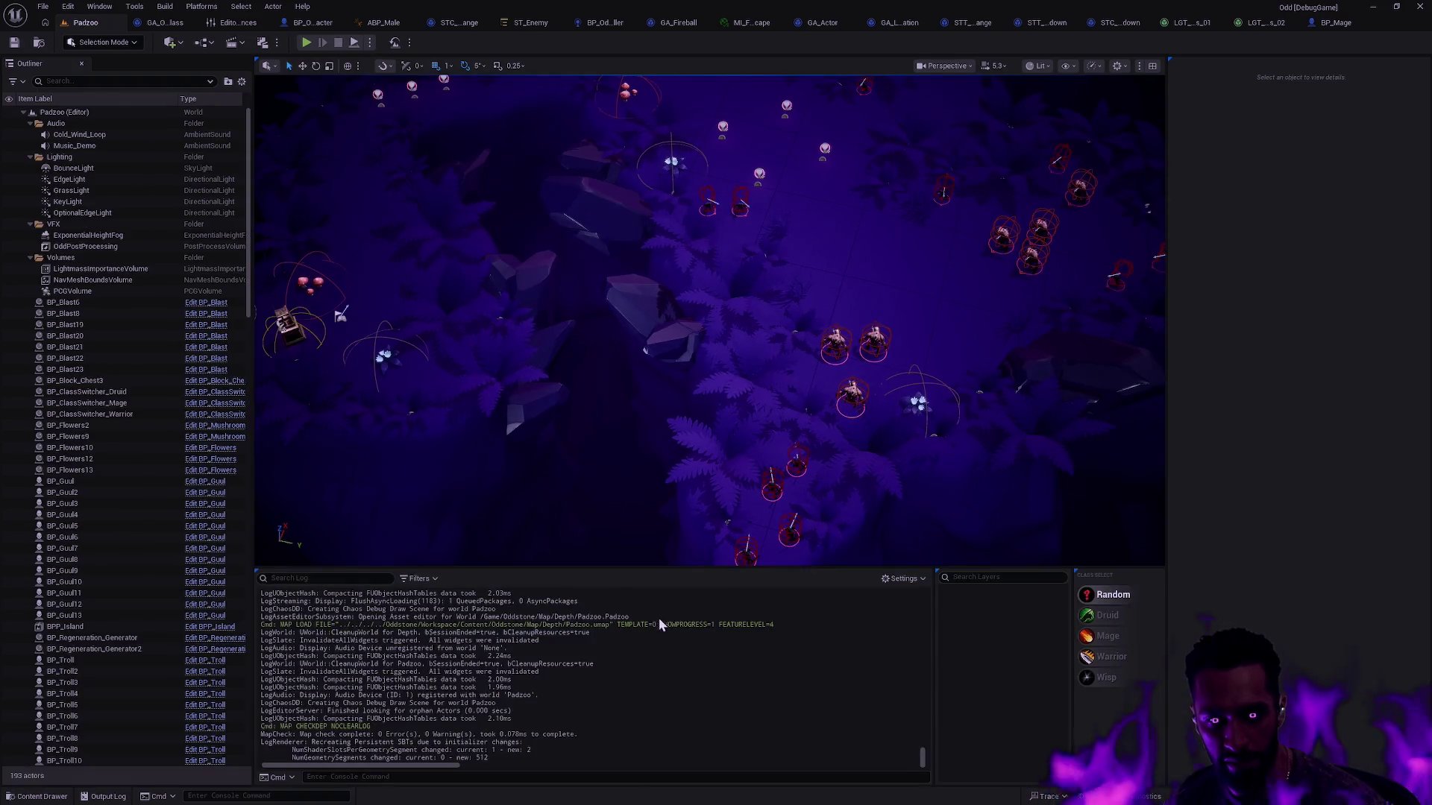
key(alt+Tab)
key(ctrl+super+Left)
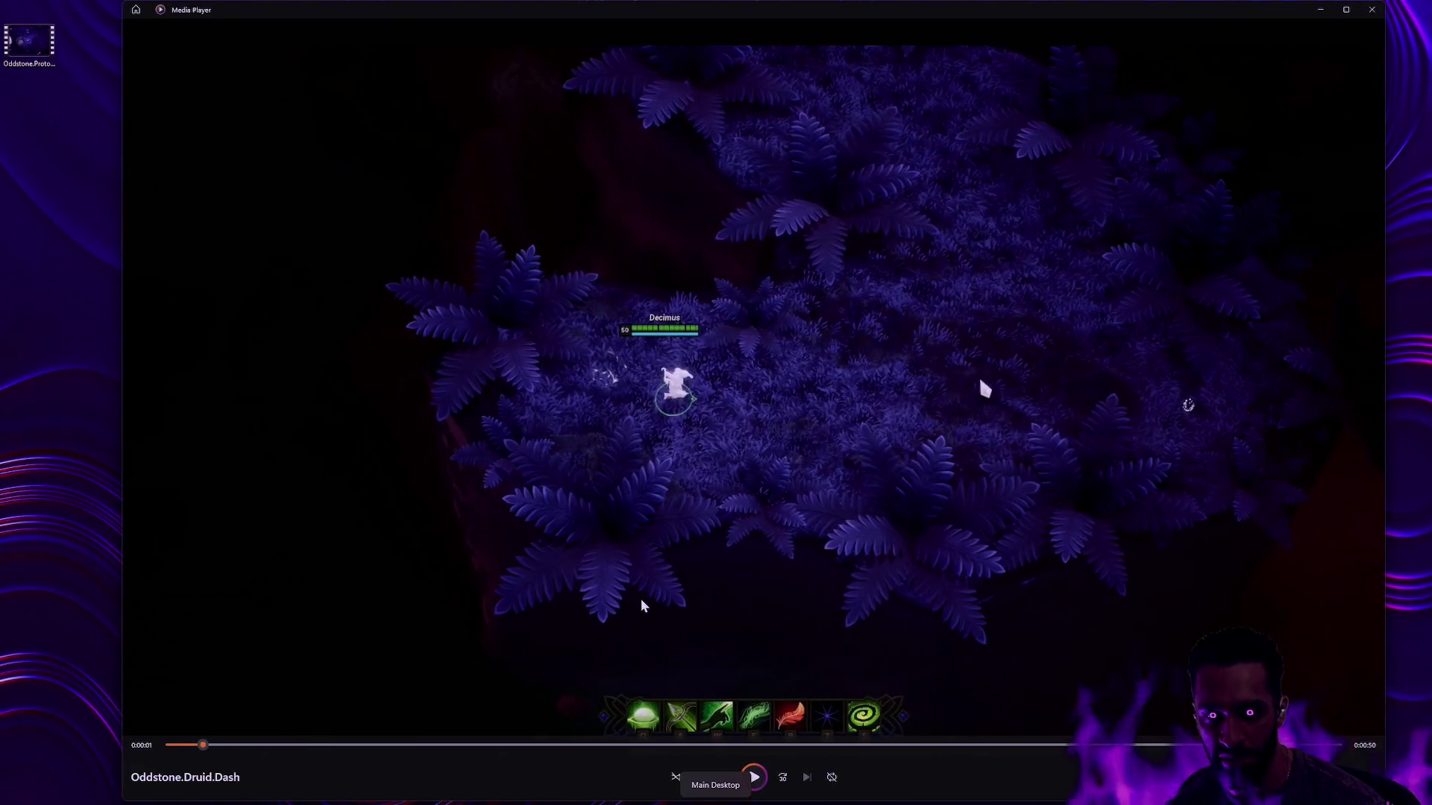
Step: Glance at the Padzoo level on the Unreal desktop, then close the Druid Dash video
key(ctrl+super+Right)
key(ctrl+super+Right)
key(ctrl+super+Right)
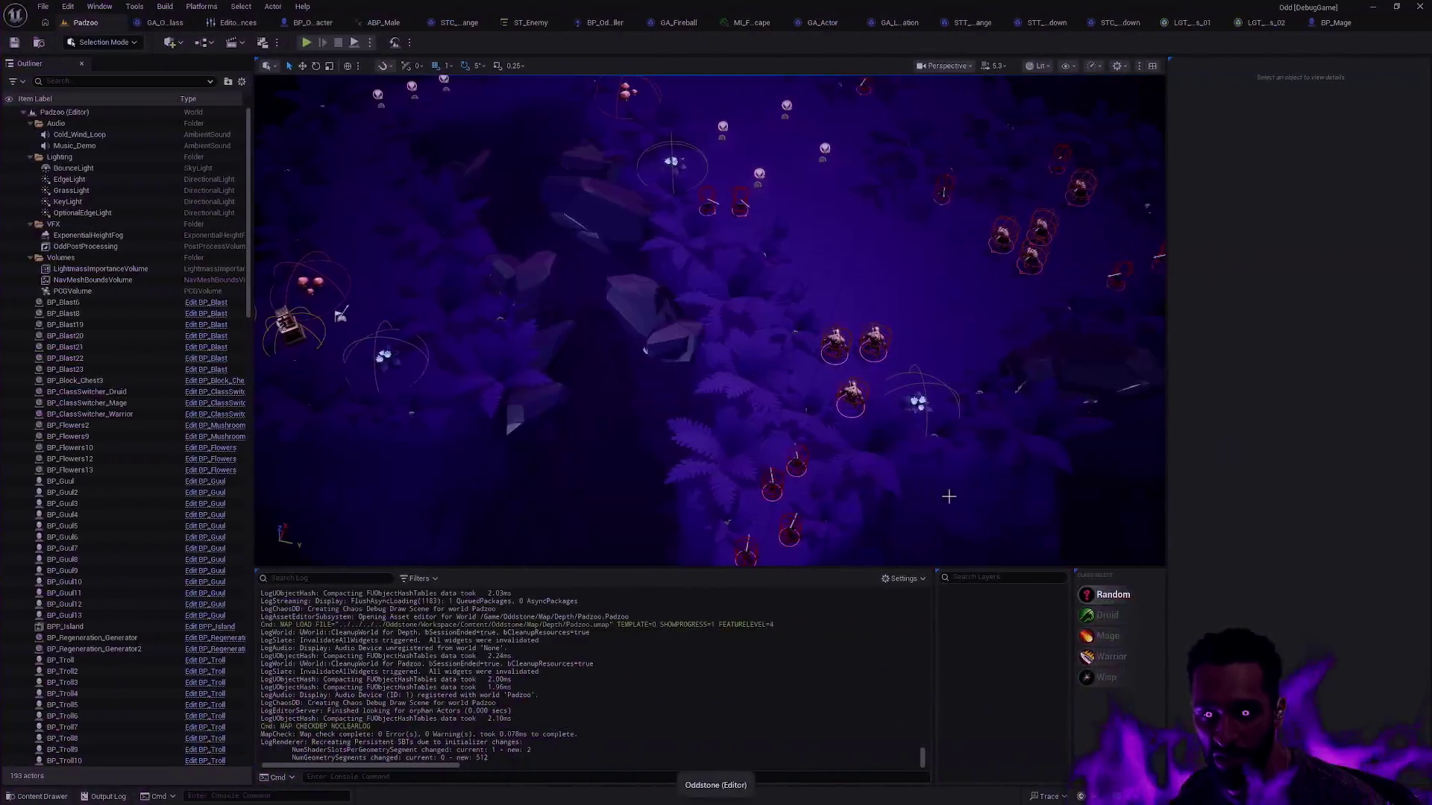
mouse_move(932, 485)
mouse_down()
mouse_move(880, 377)
mouse_move(920, 479)
mouse_up()
key(ctrl+super+Left)
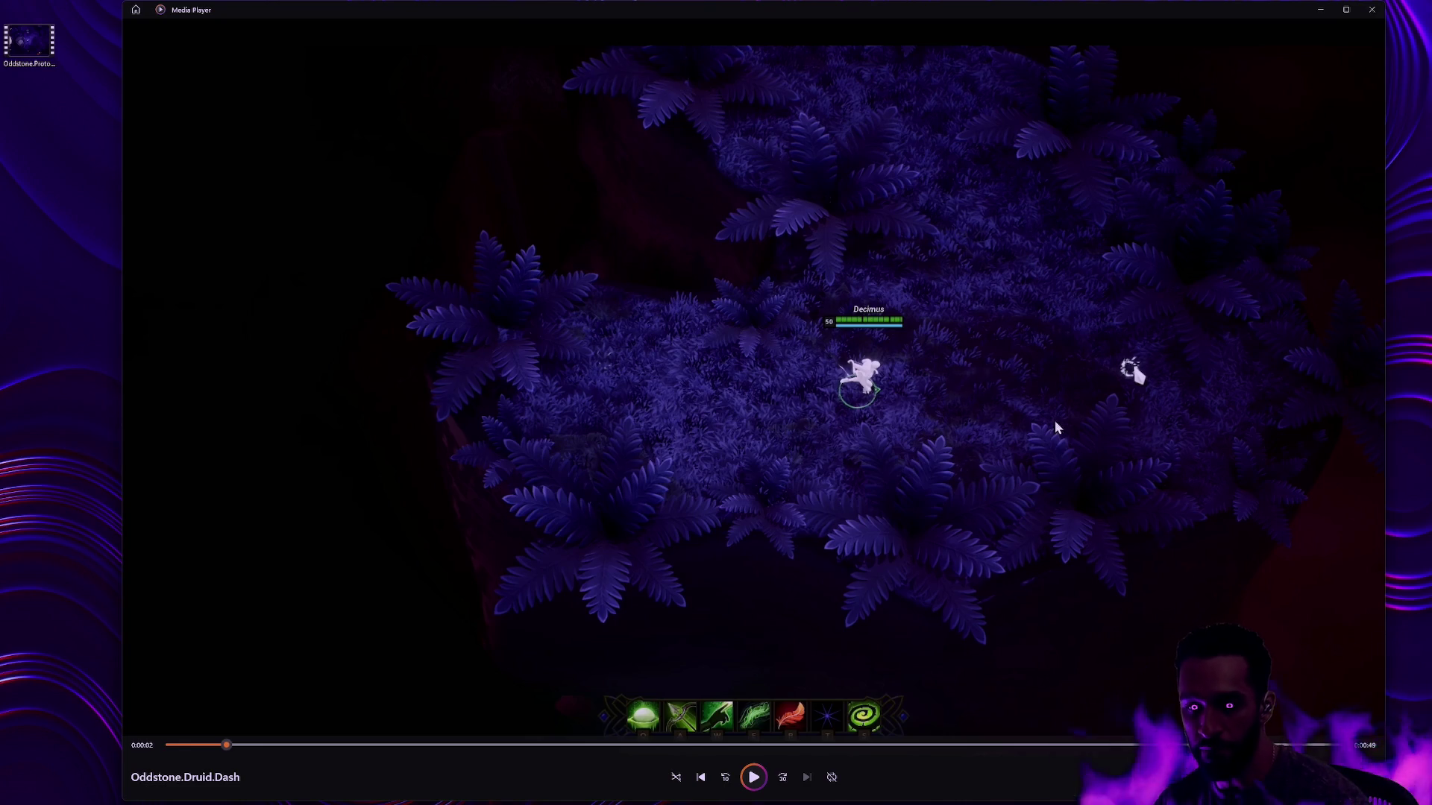
key(alt+F4)
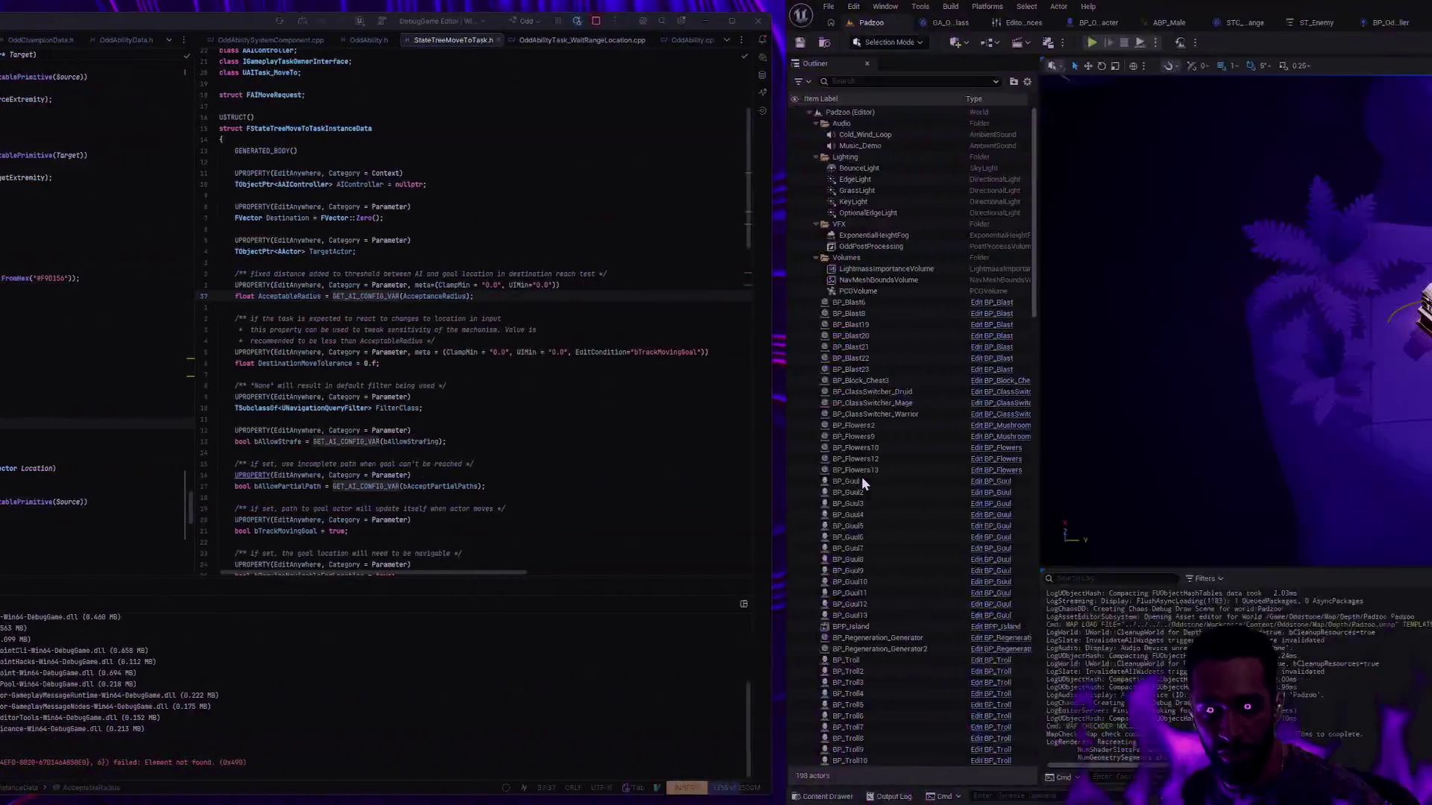
Step: Bring the tldraw board '2026' to the front from Unreal and select the dark level-map image
key(ctrl+space)
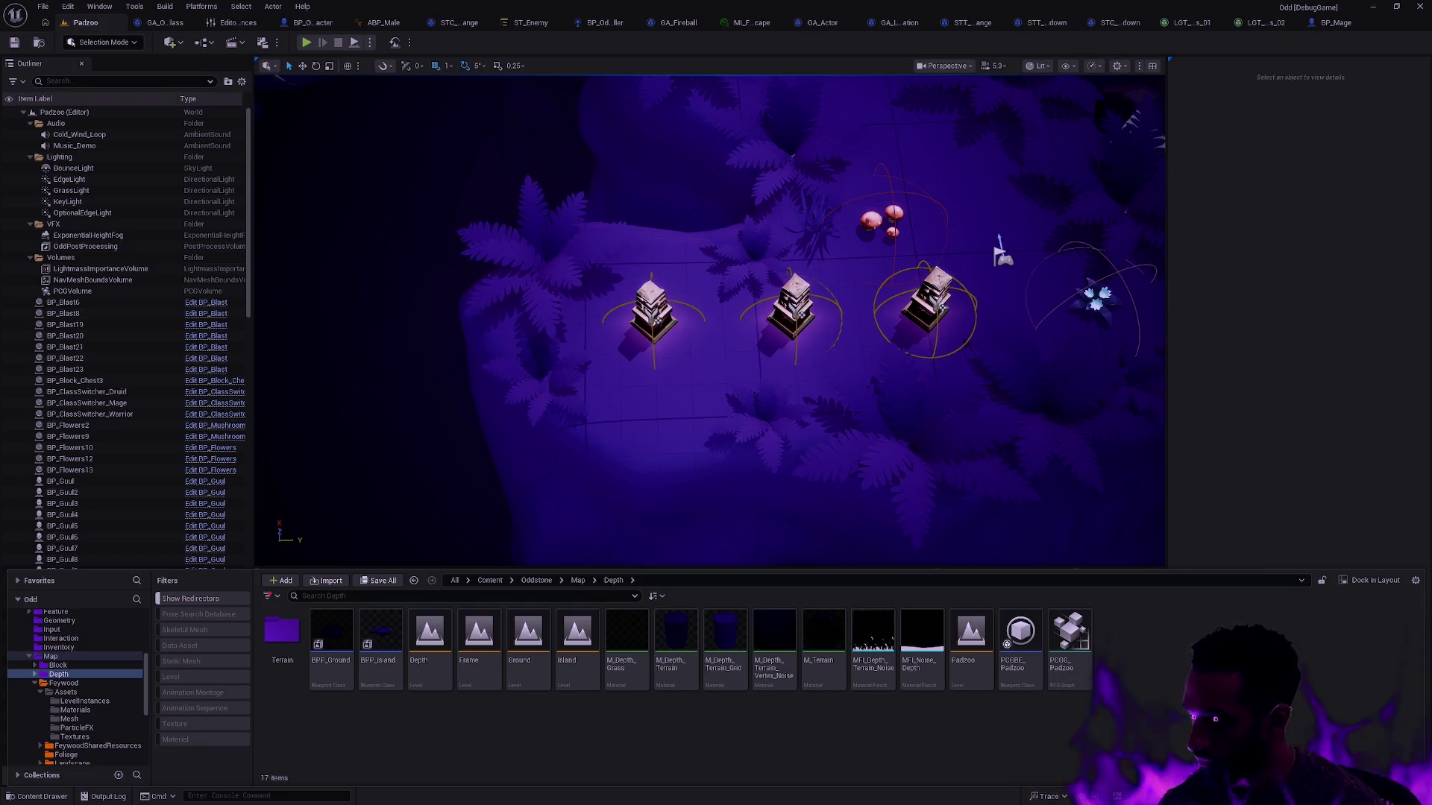
key(alt+Tab)
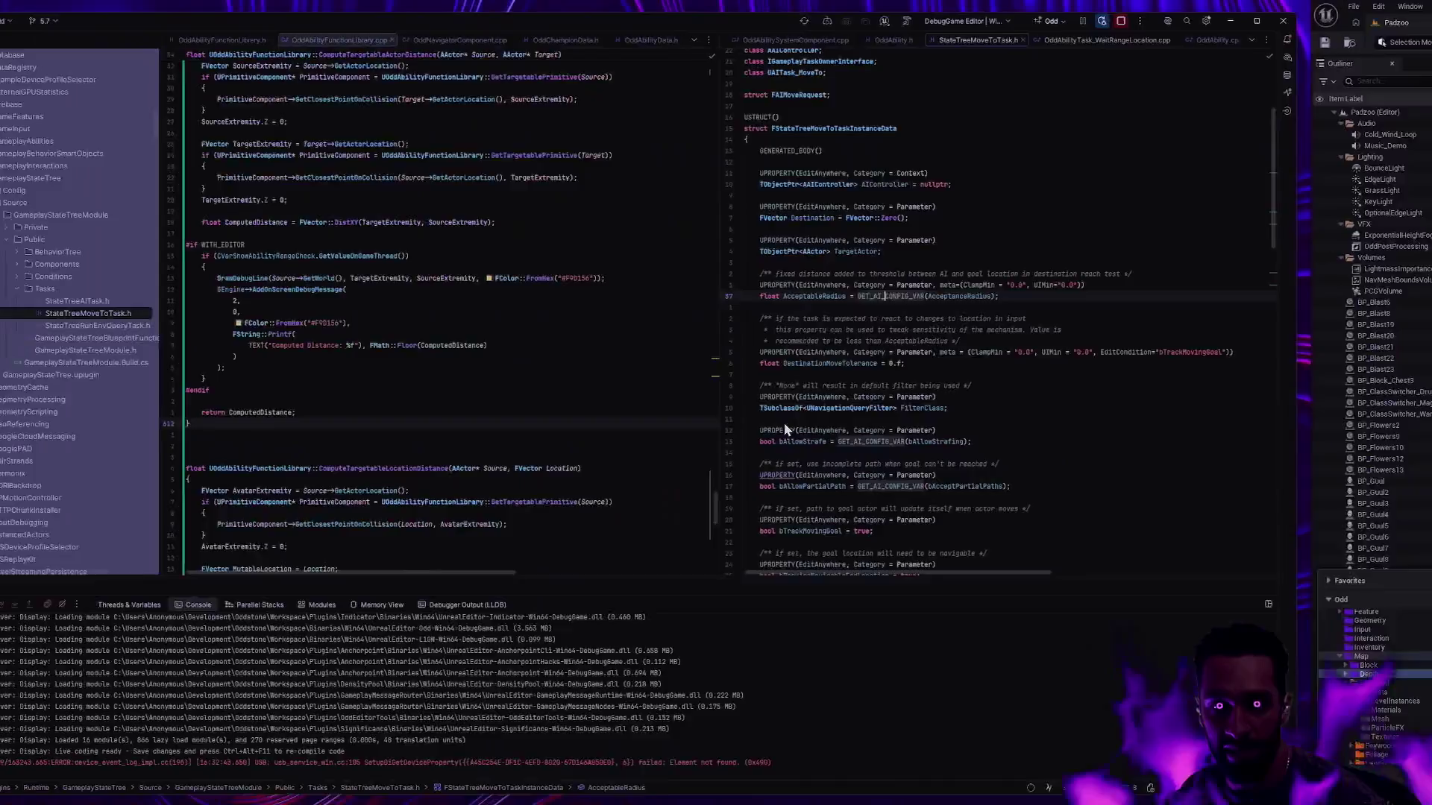
key(alt+Tab)
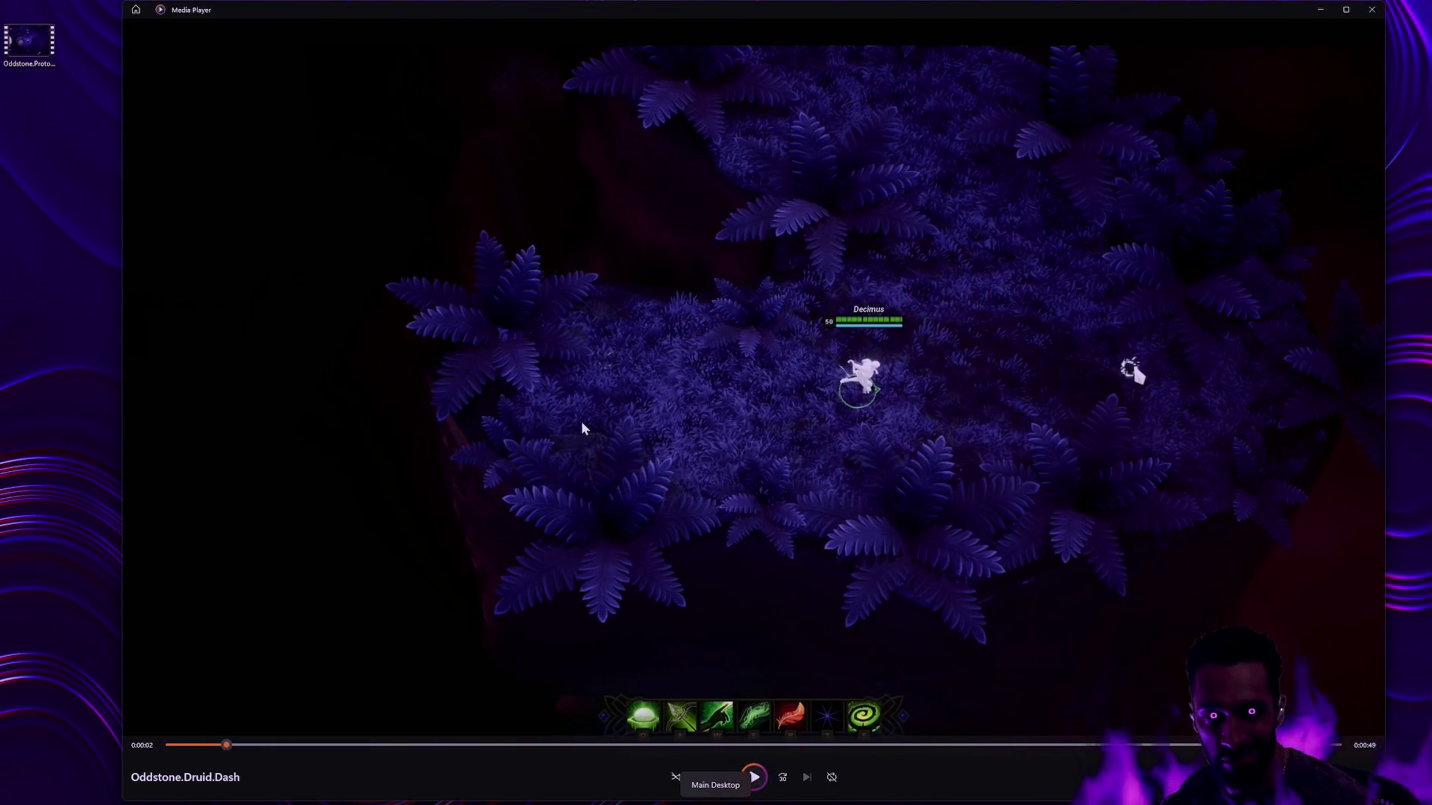
key(alt+Tab)
key(alt+Tab)
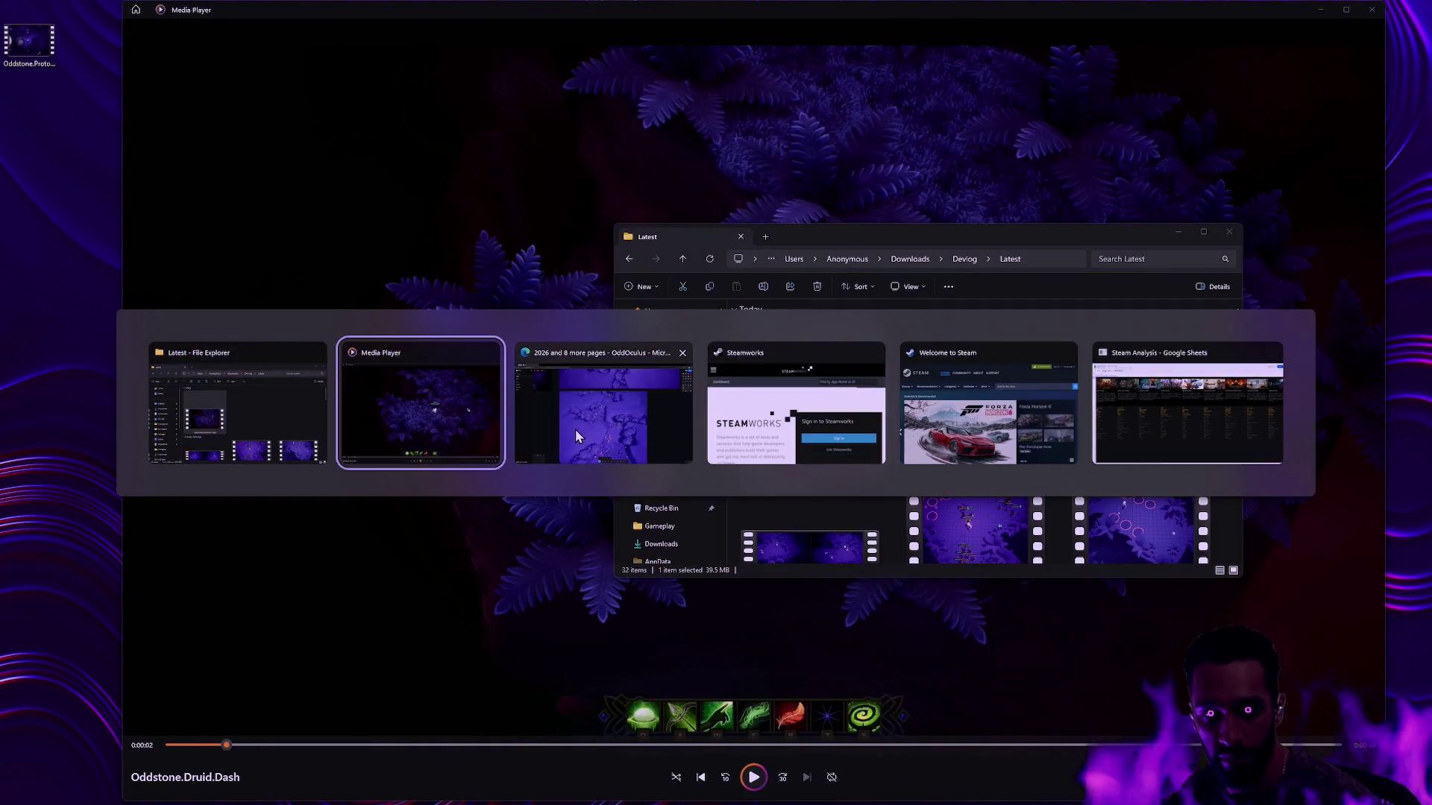
click(575, 430)
key(alt+Tab)
key(ctrl+v)
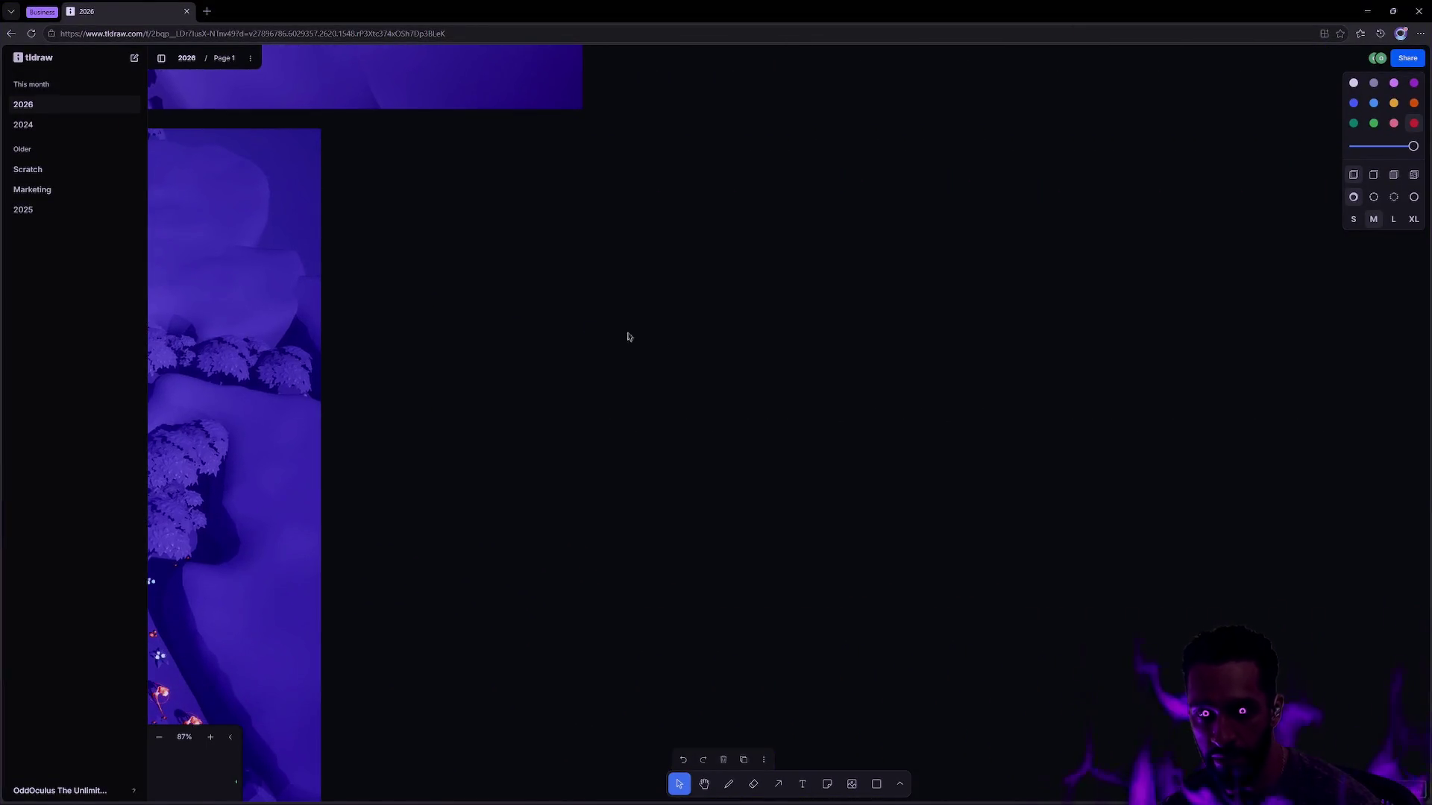
Step: Zoom the tldraw view to fit the selected dark purple level-map image
key(shift+2)
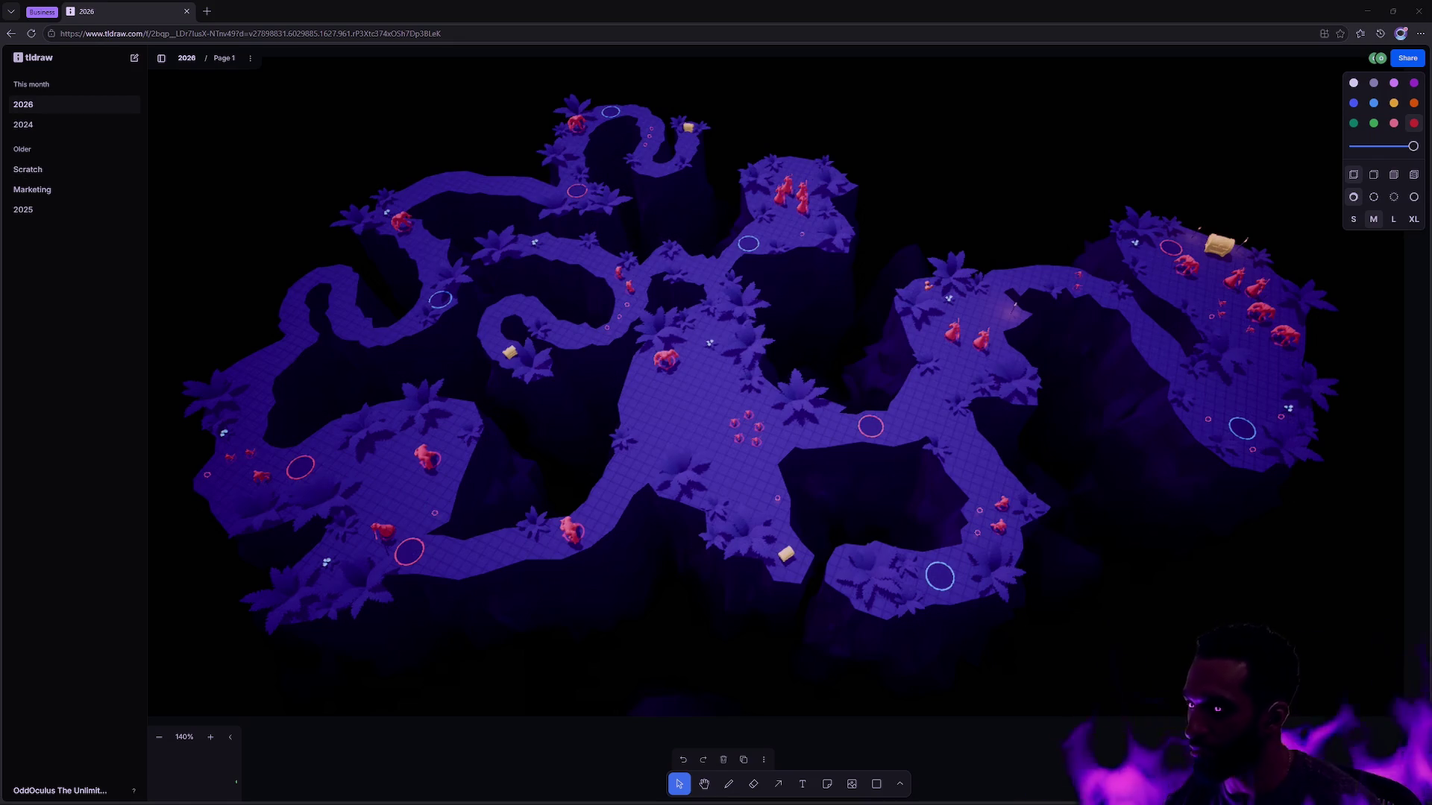
click(1402, 347)
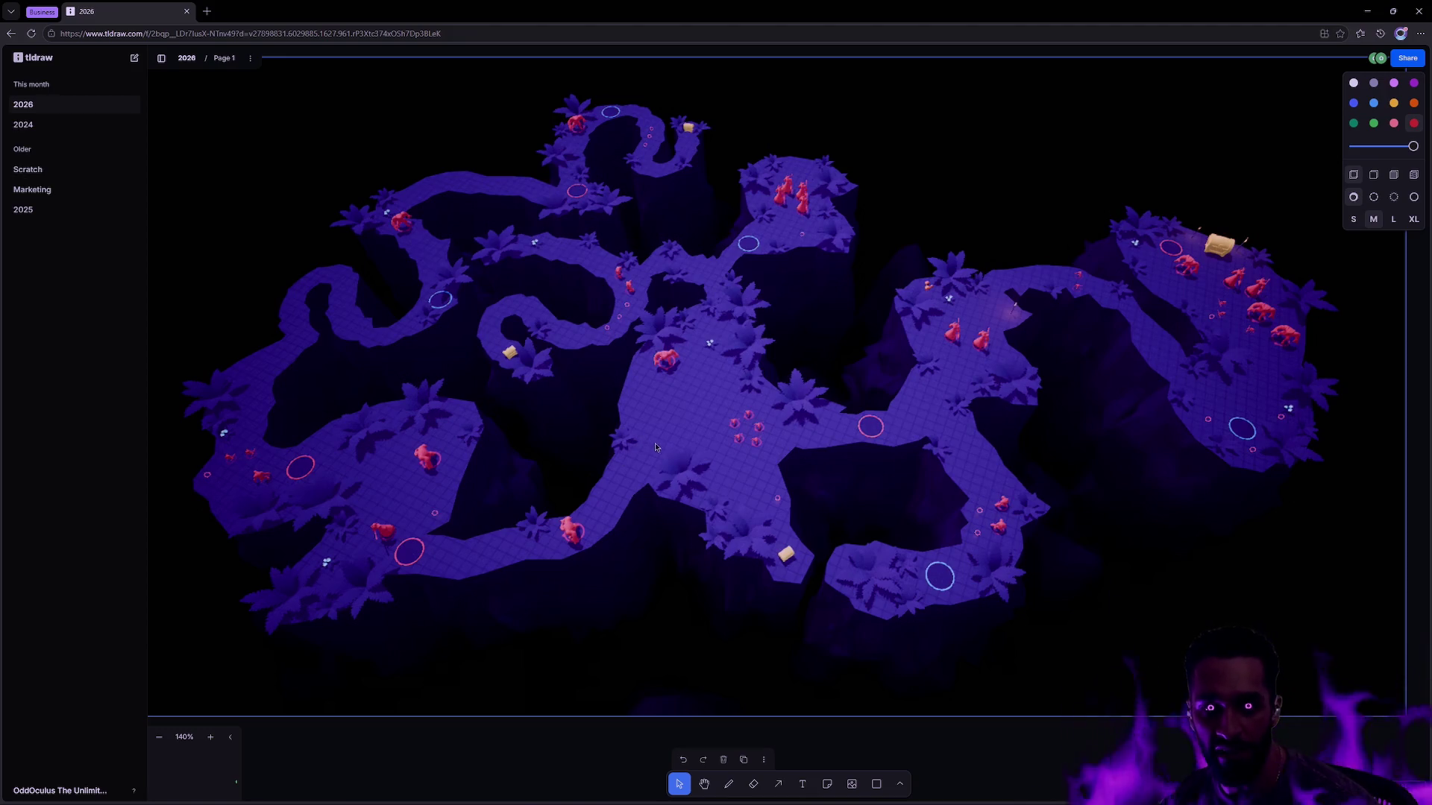
key(alt+Tab)
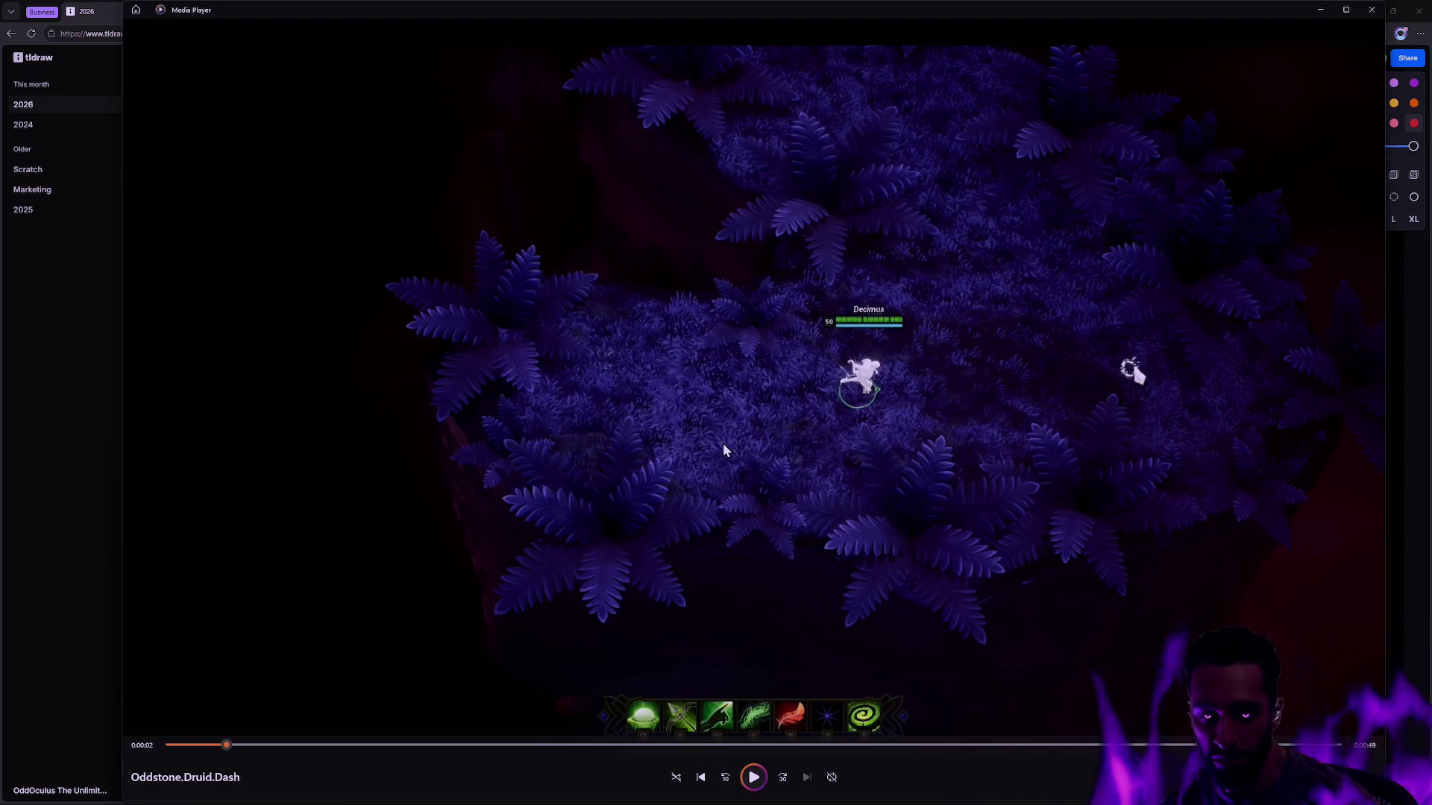
Step: Play the Oddstone.Druid.Dash clip in Media Player, then switch back to the Unreal Editor
click(752, 775)
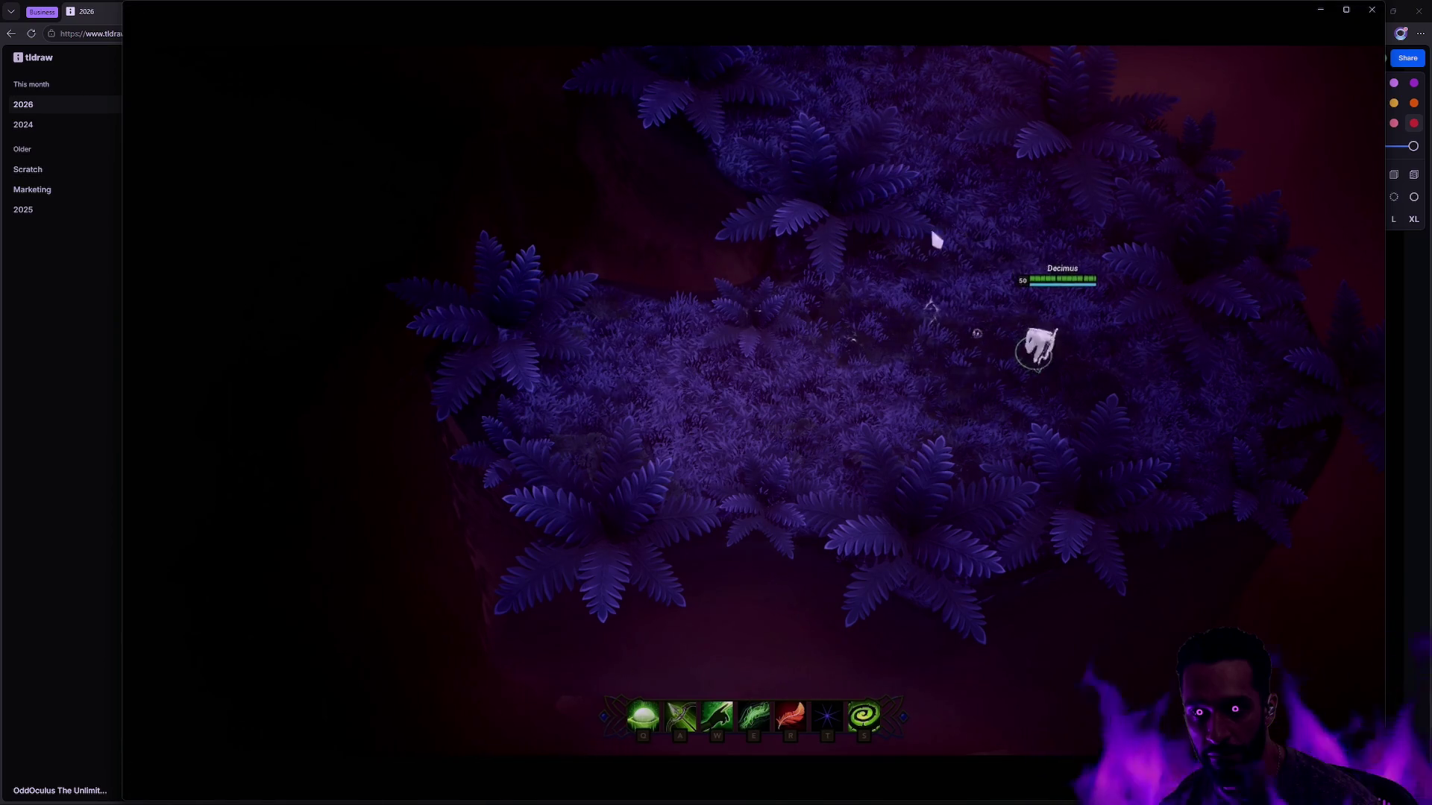
mouse_move(553, 380)
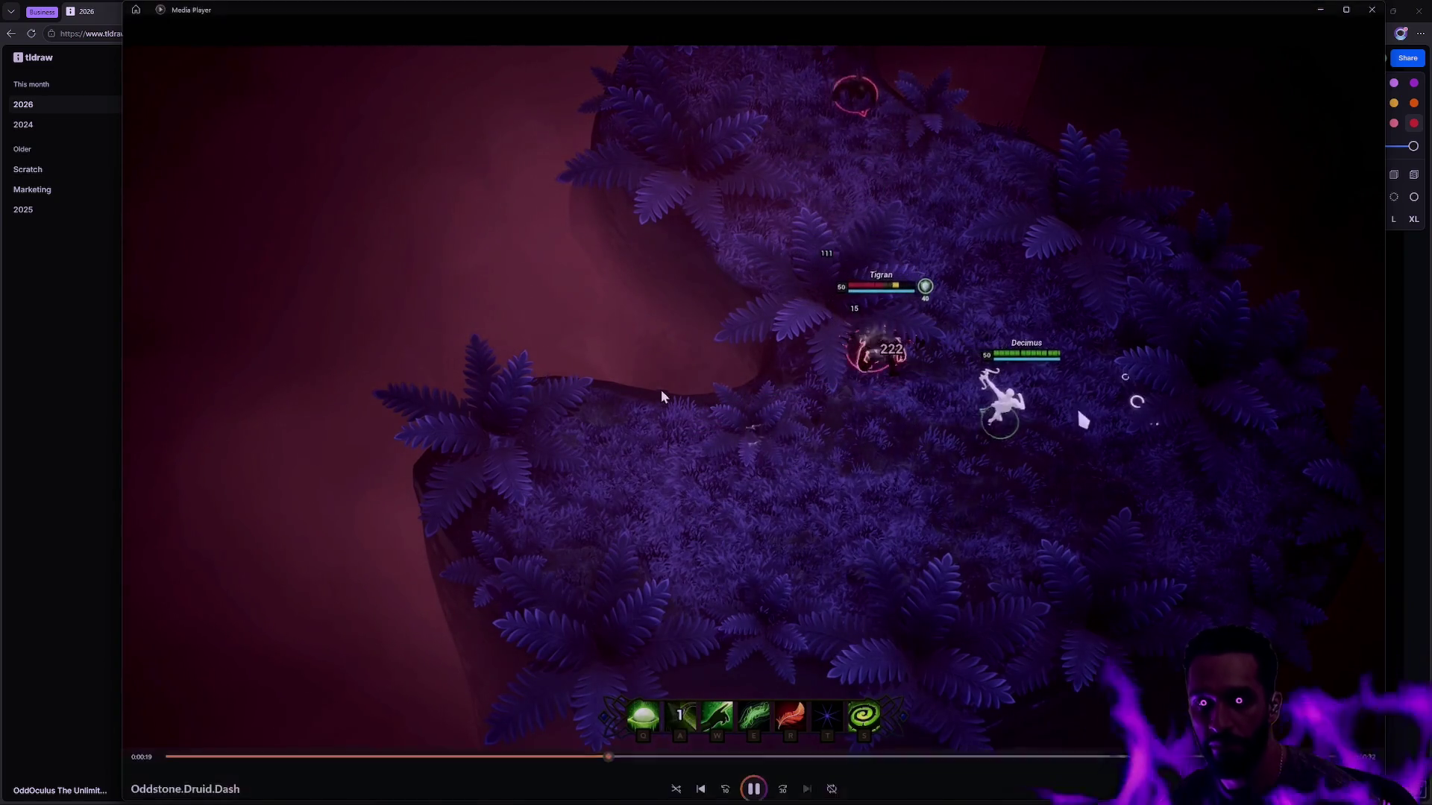
key(alt+Tab)
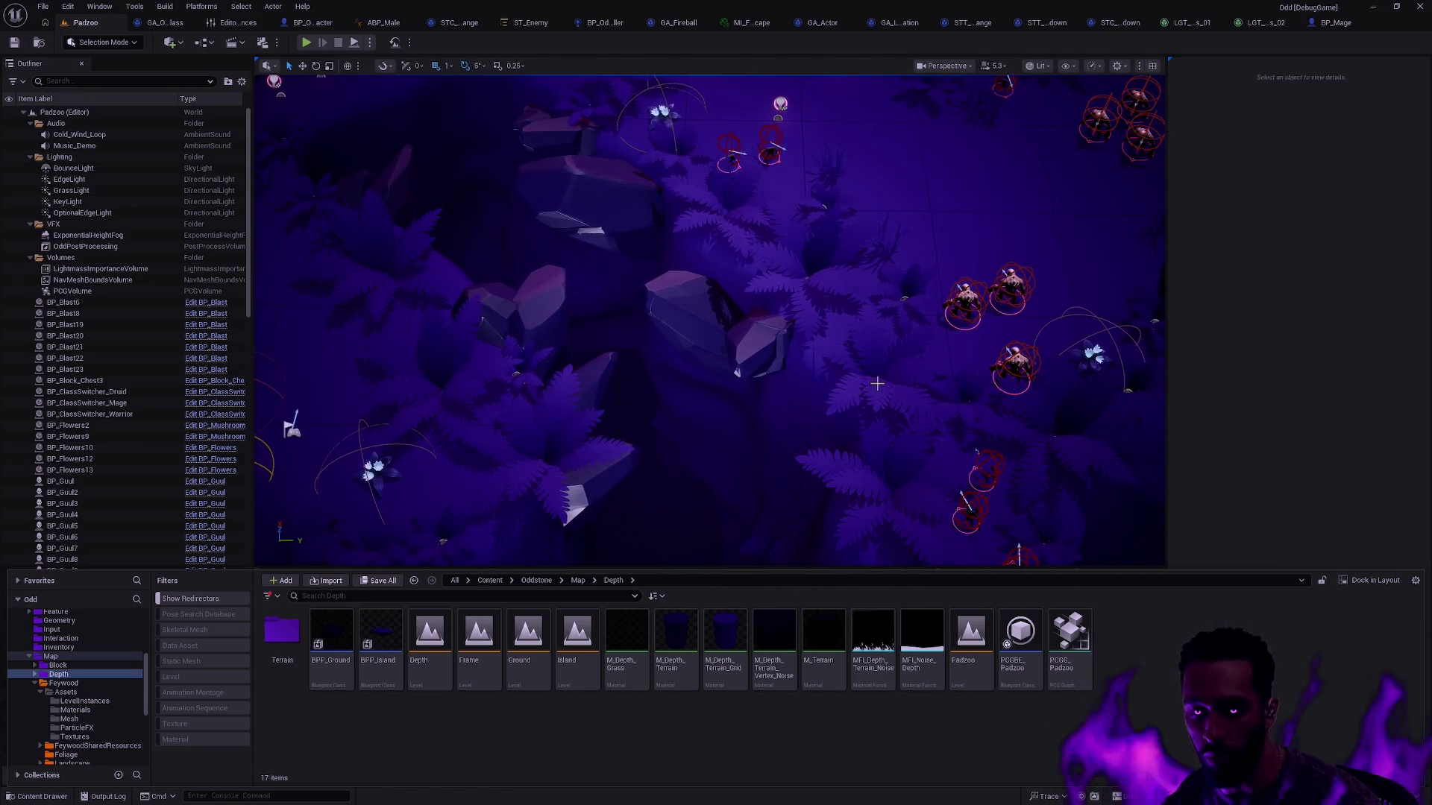
Step: Load the Feywood level from Content/Oddstone/Map/Feywood via the Content Drawer, replacing Padzoo
key(ctrl+space)
key(ctrl+space)
click(63, 683)
click(71, 755)
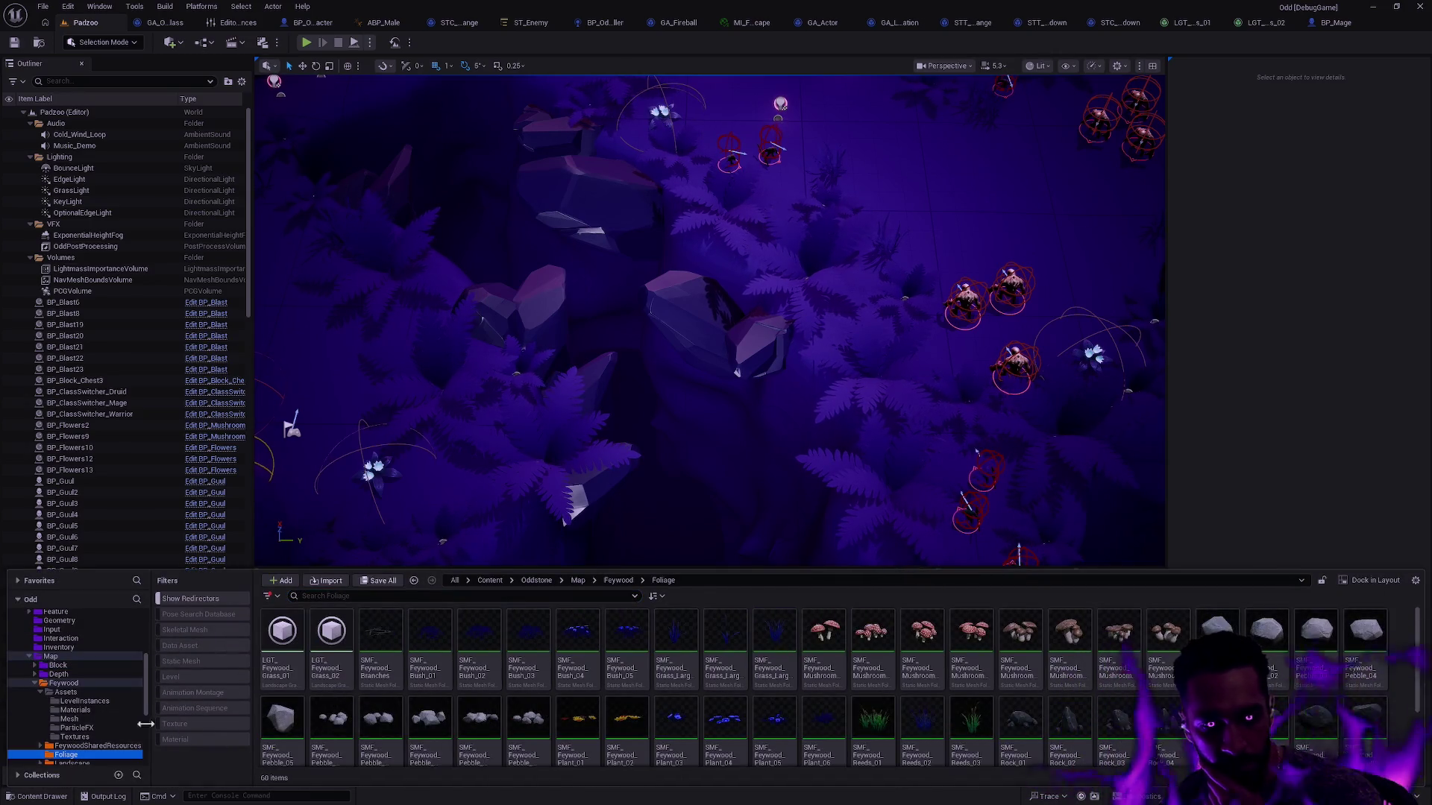
scroll(89, 738, down, 3)
click(64, 611)
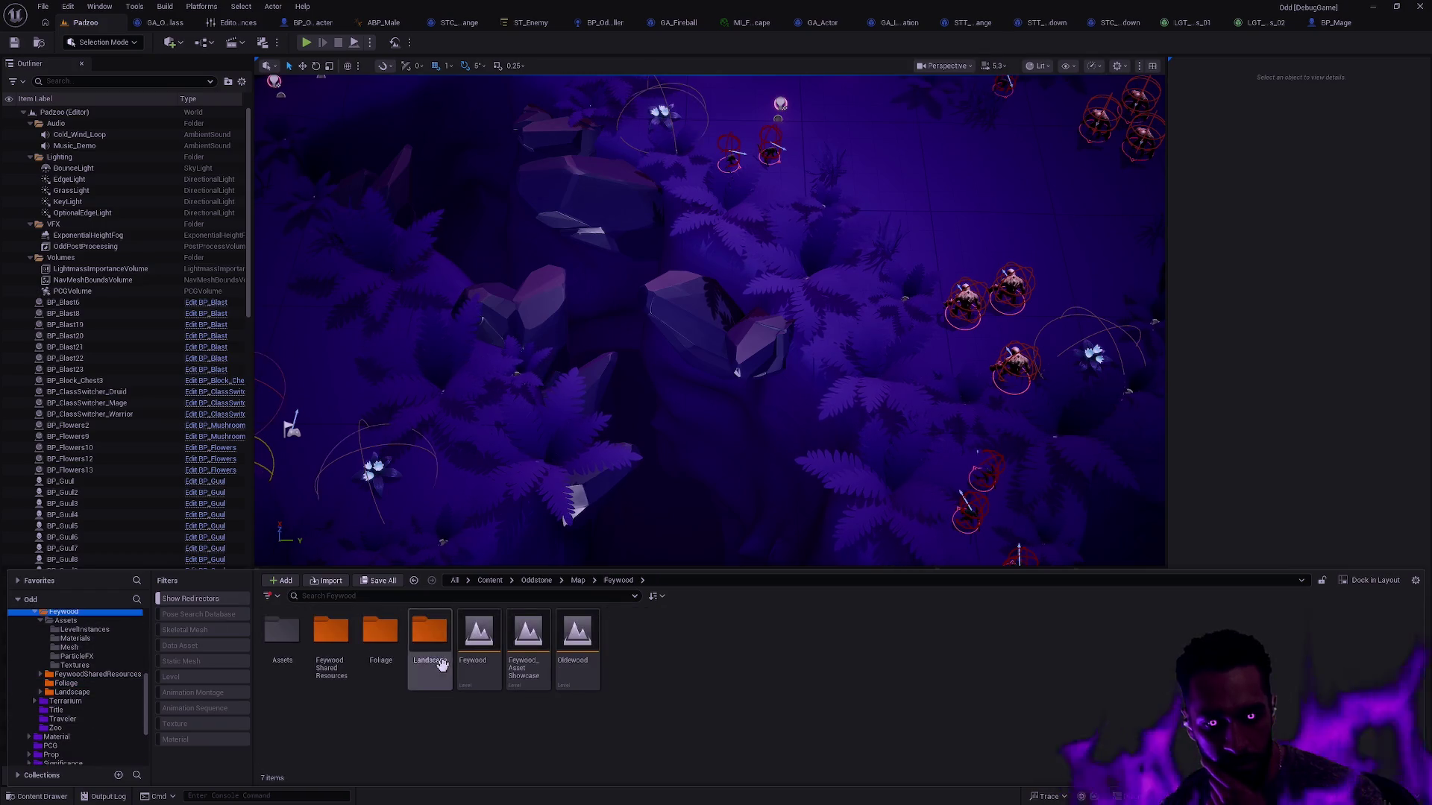
double_click(479, 634)
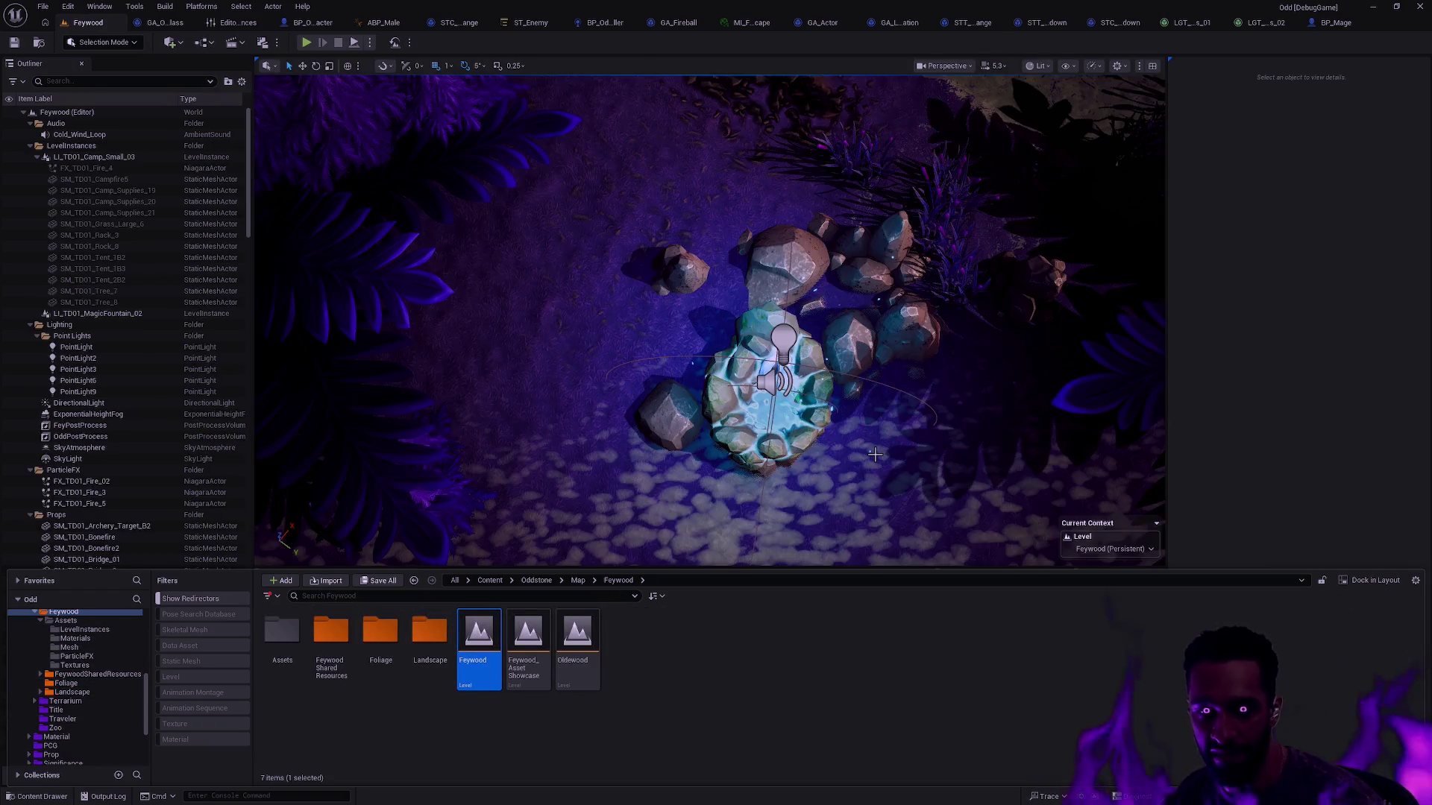
drag(884, 467, 883, 468)
Step: Hide the Fog and Ferns layers in the Layers panel and view the Feywood level fullscreen
click(1208, 495)
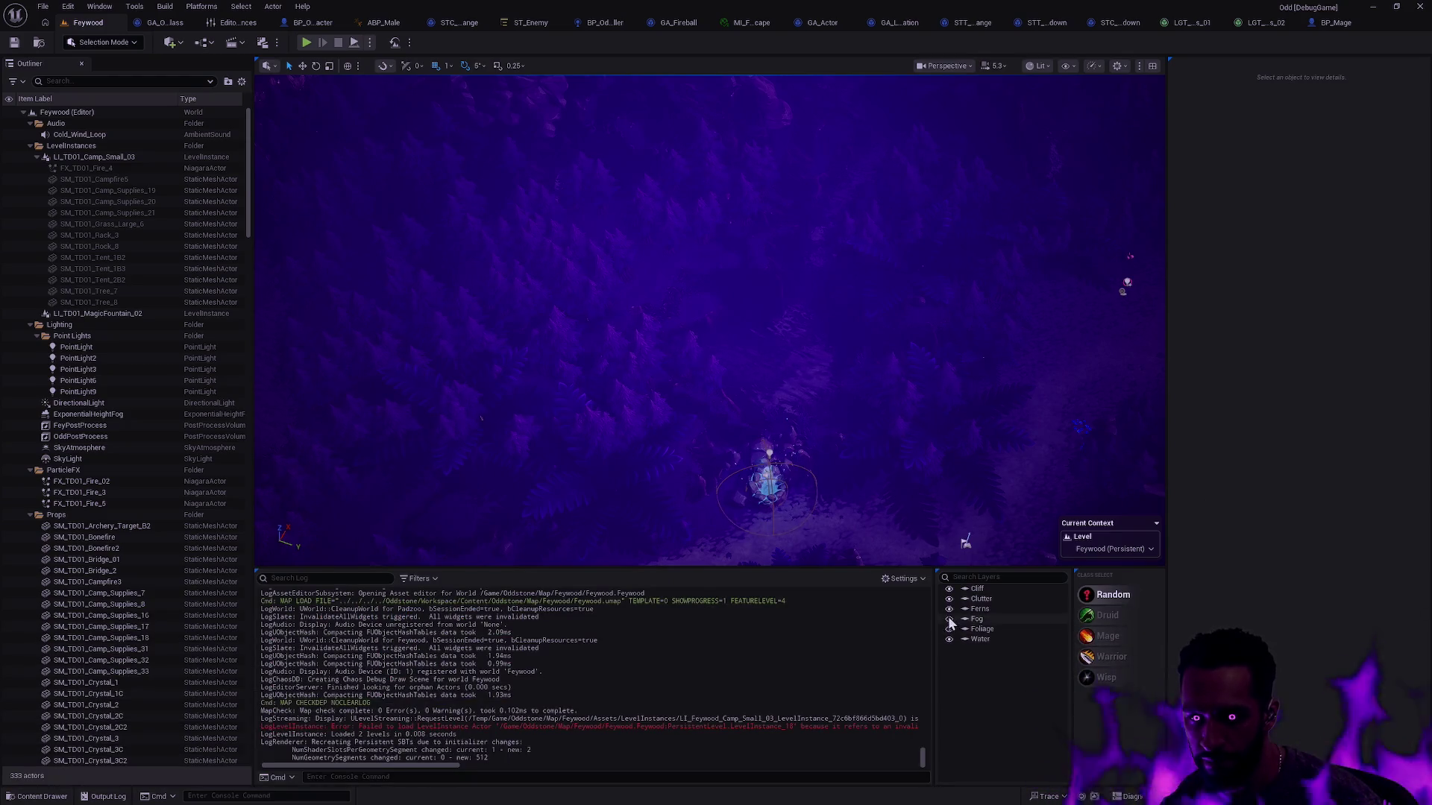
click(948, 618)
drag(883, 468, 883, 467)
click(948, 610)
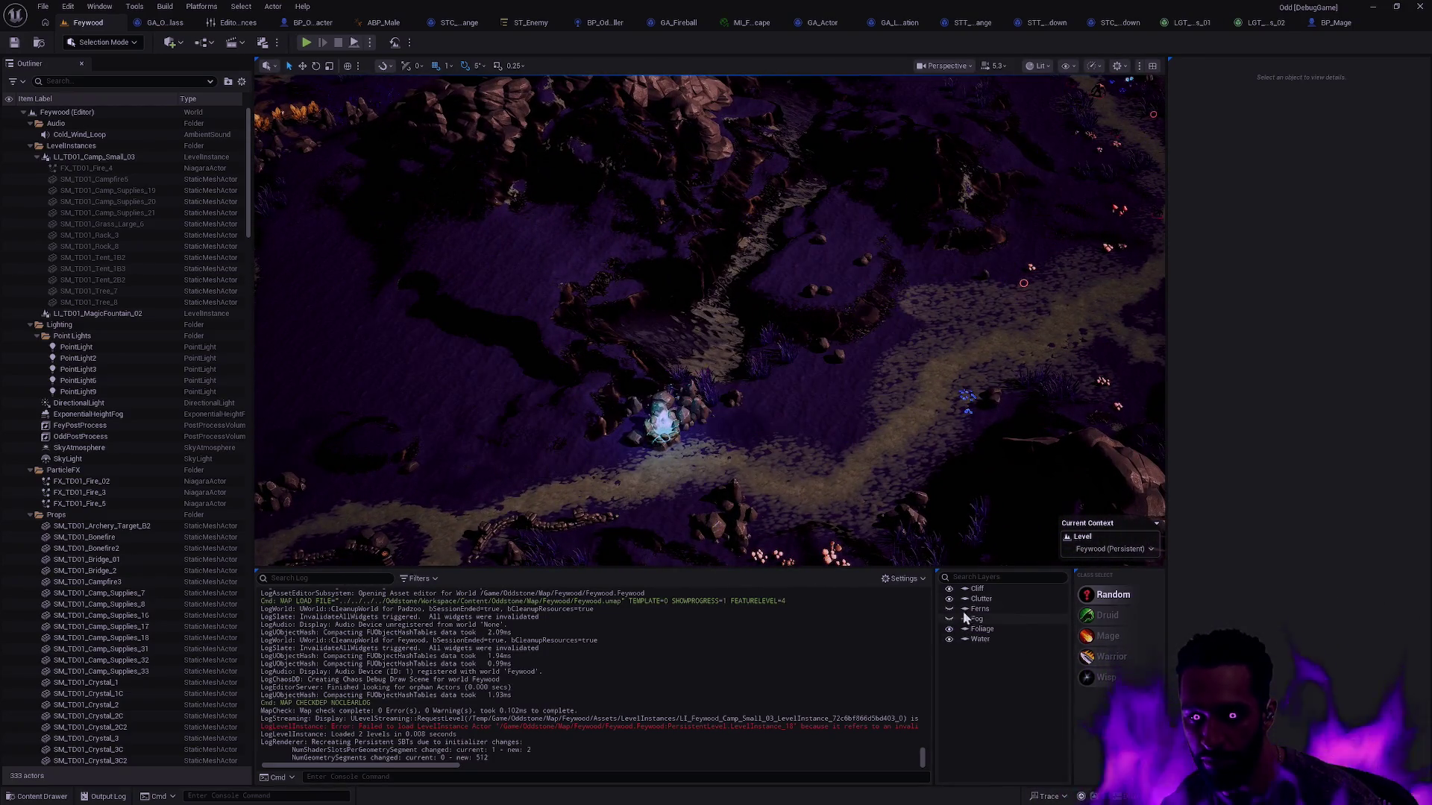
click(938, 529)
drag(882, 459, 882, 458)
key(Escape)
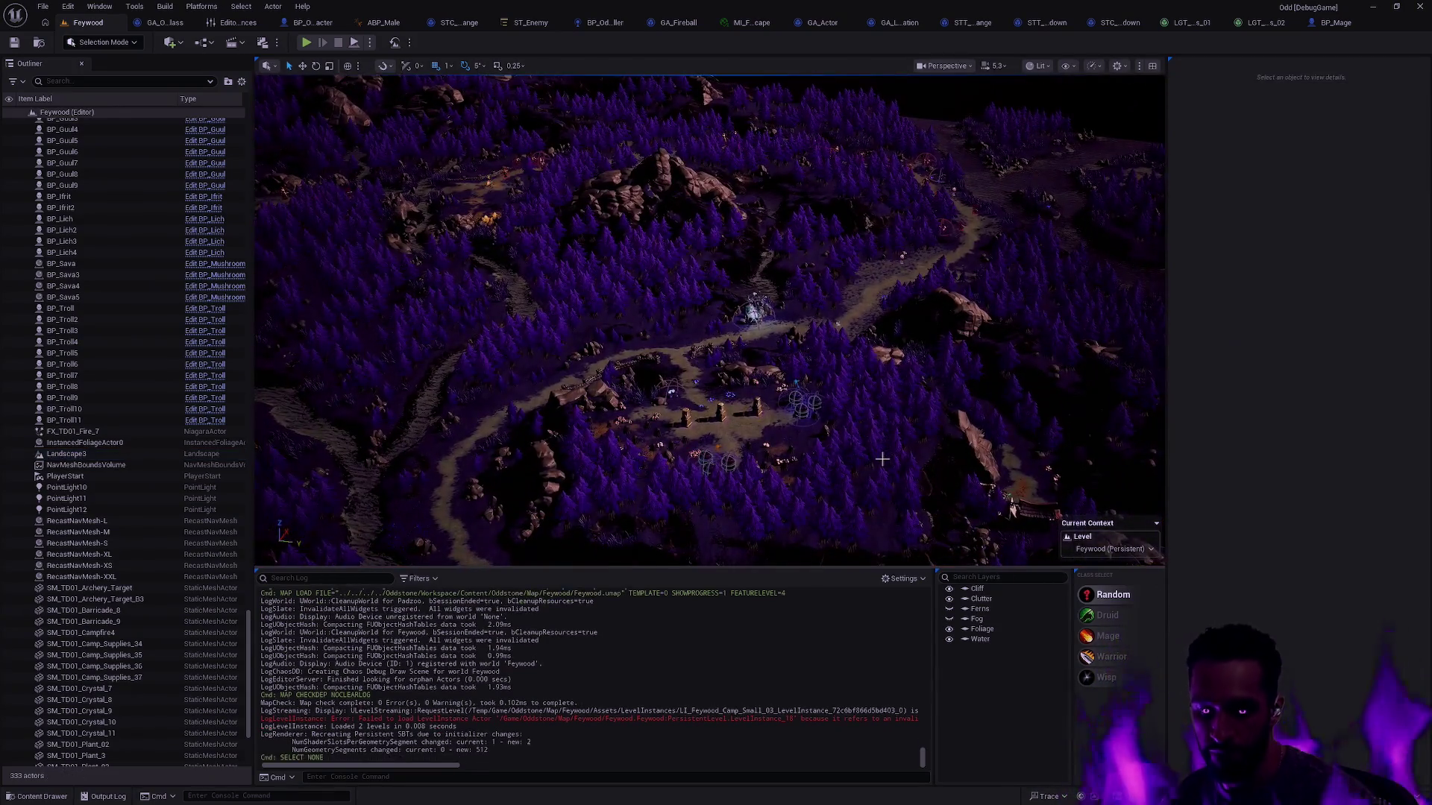
key(F11)
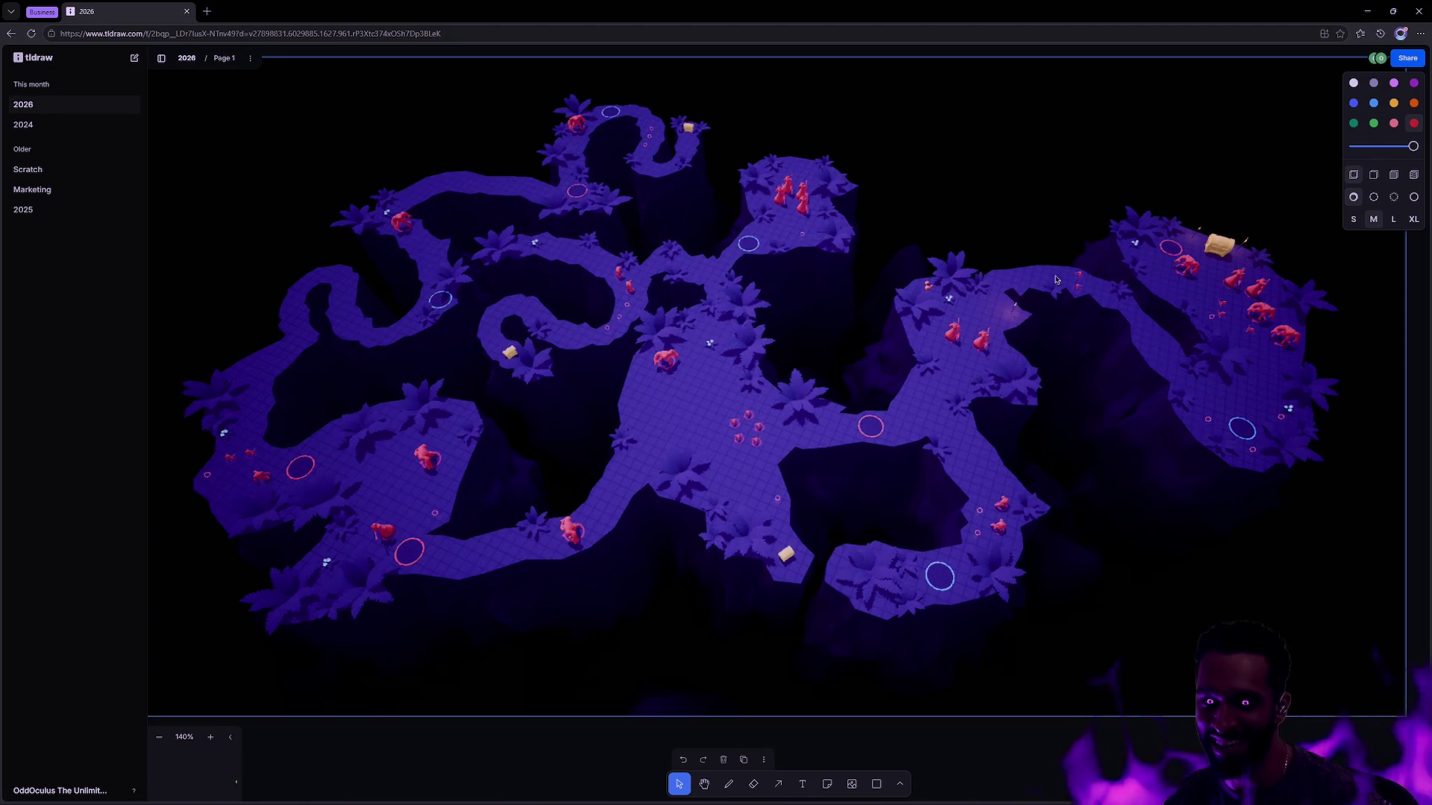
Step: Select the tldraw draw tool over the level map, then move to the code editor desktop
key(d)
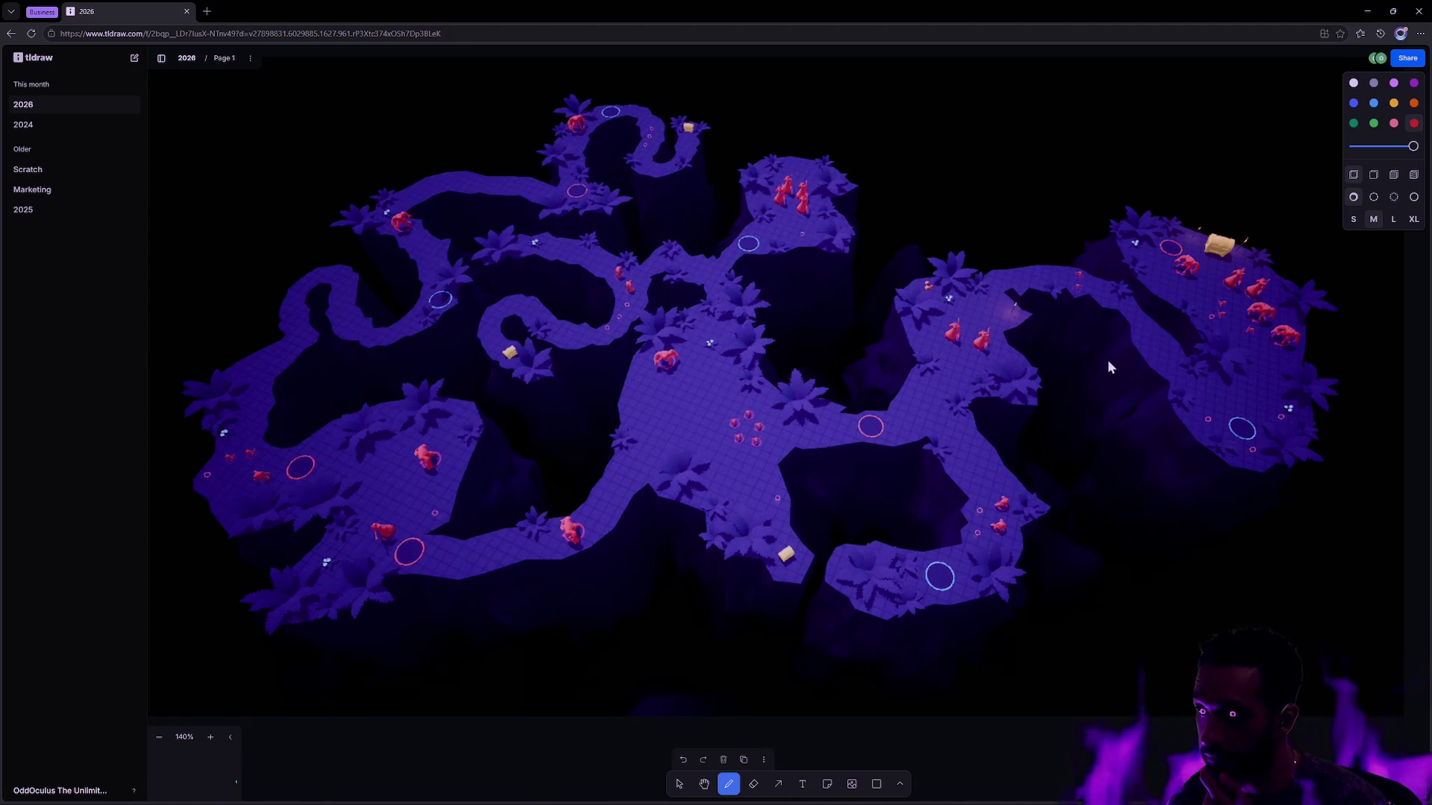
key(ctrl+super+Right)
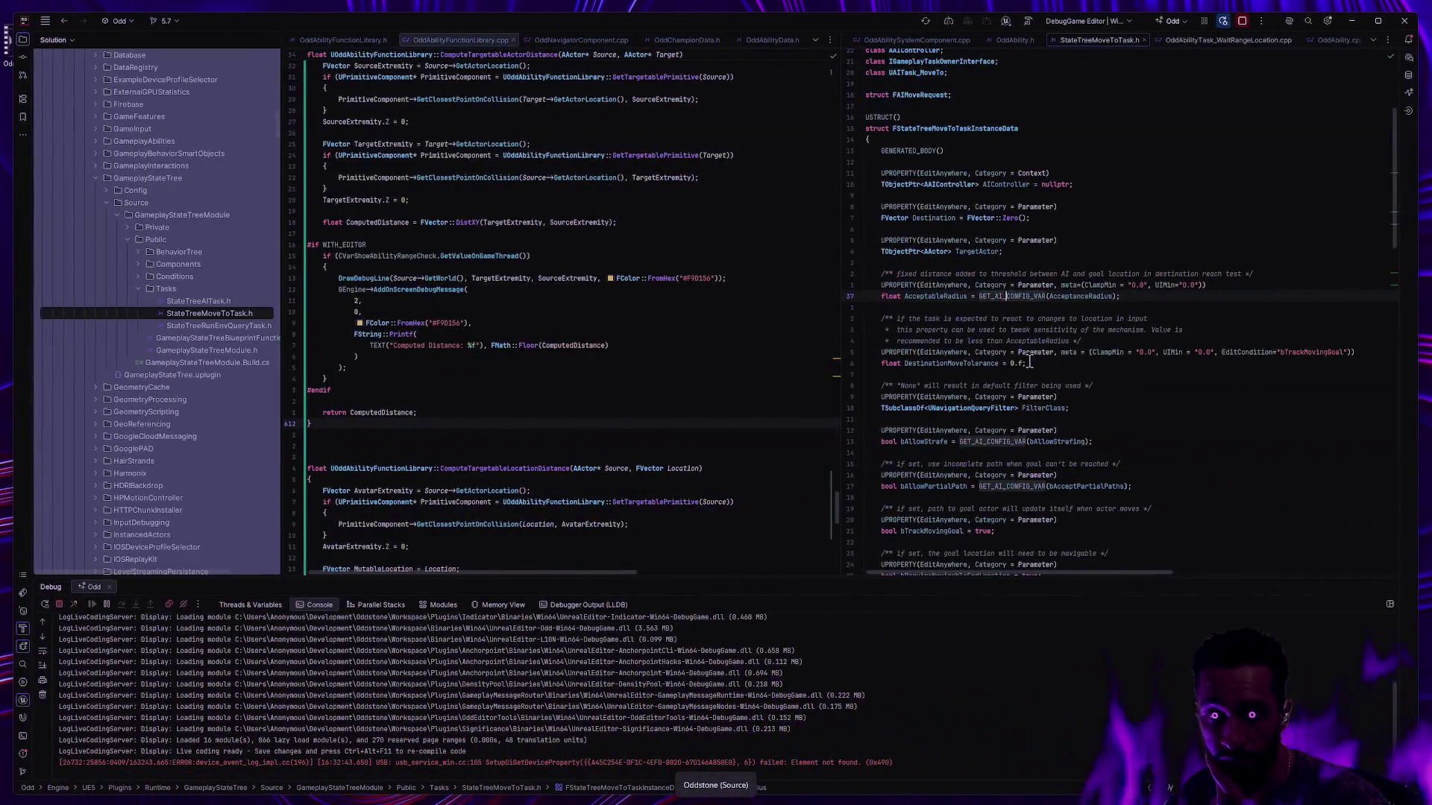
key(ctrl+super+Left)
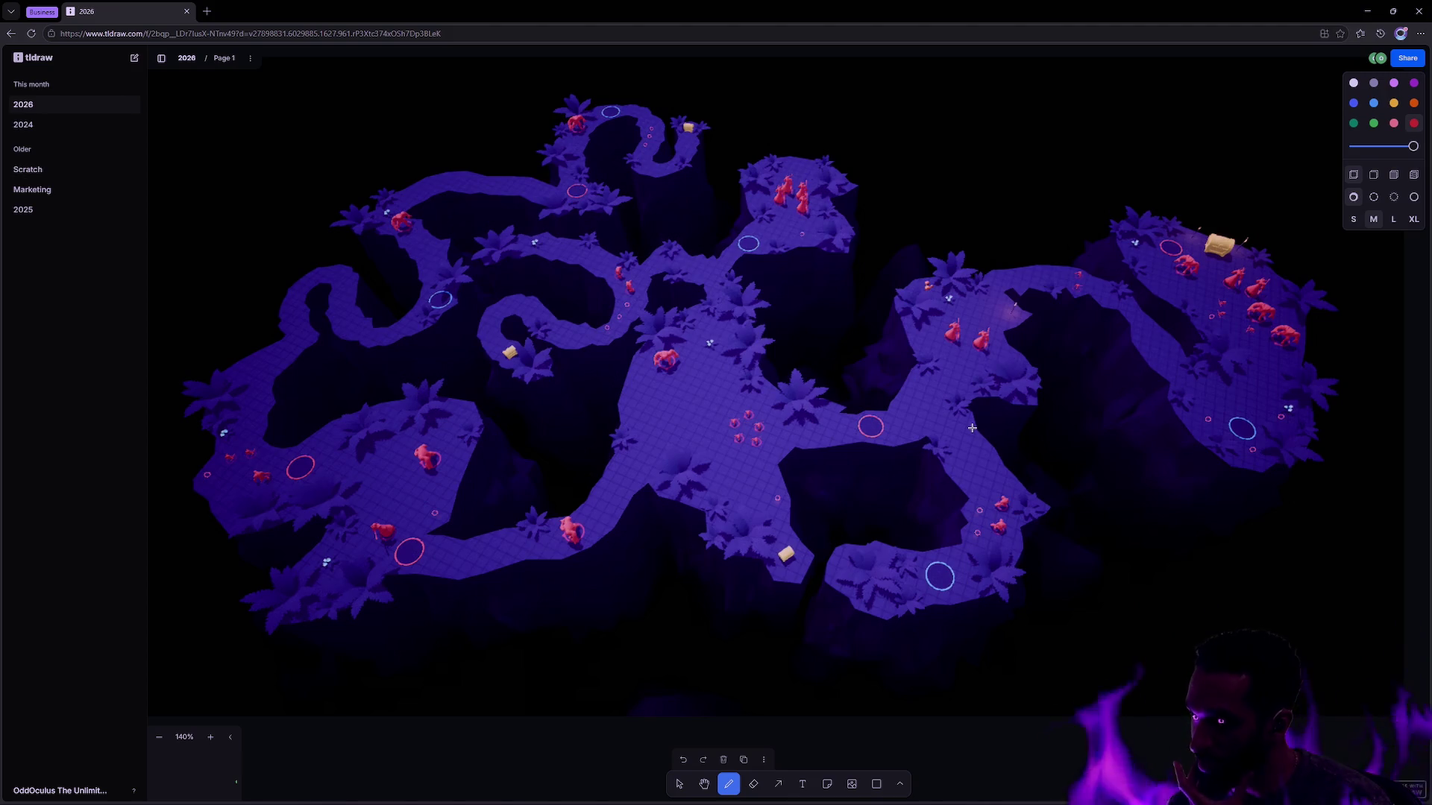
Step: Zoom the tldraw board out to 35% and pan across to the blue map screenshots
scroll(817, 409, down, 10)
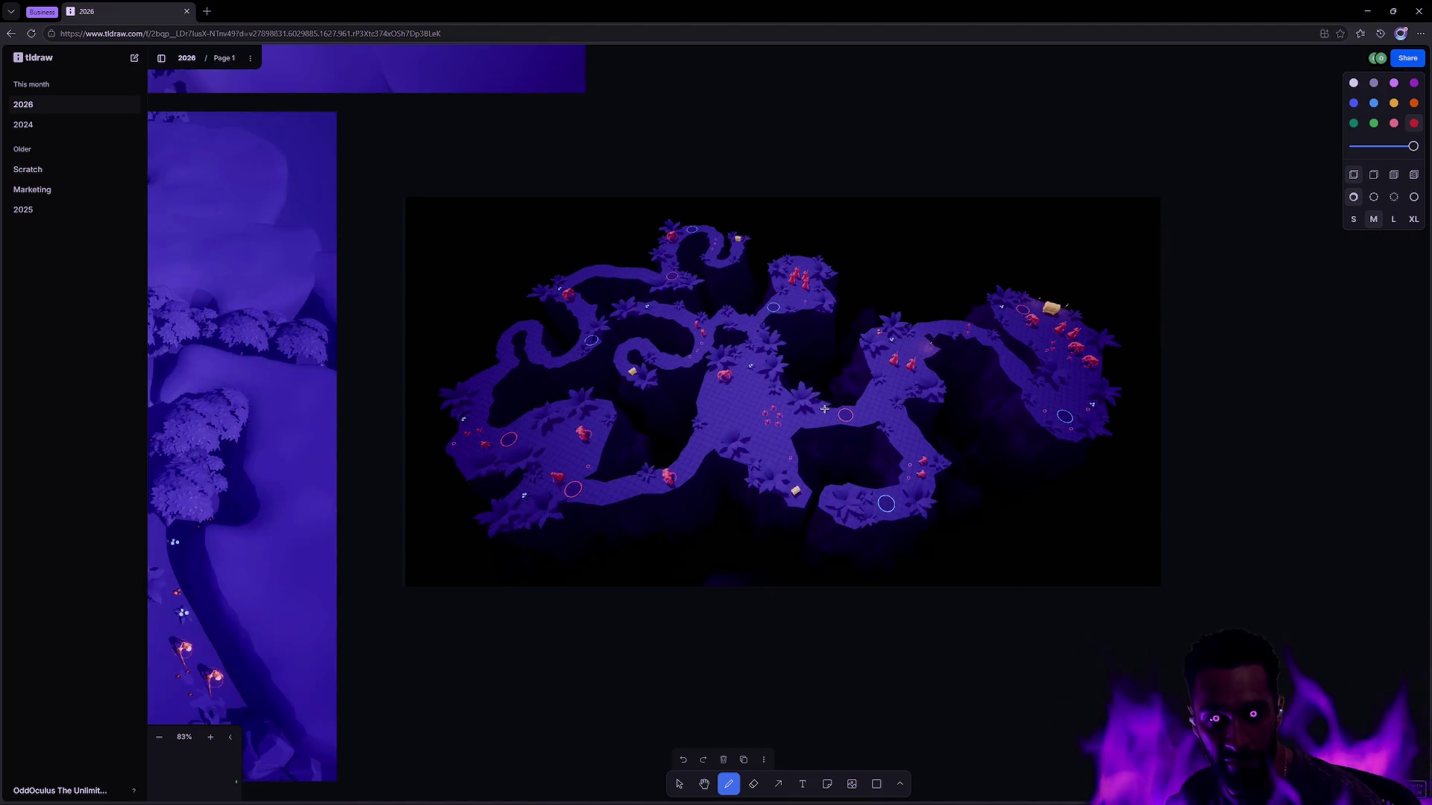
scroll(649, 380, left, 10)
scroll(648, 380, up, 6)
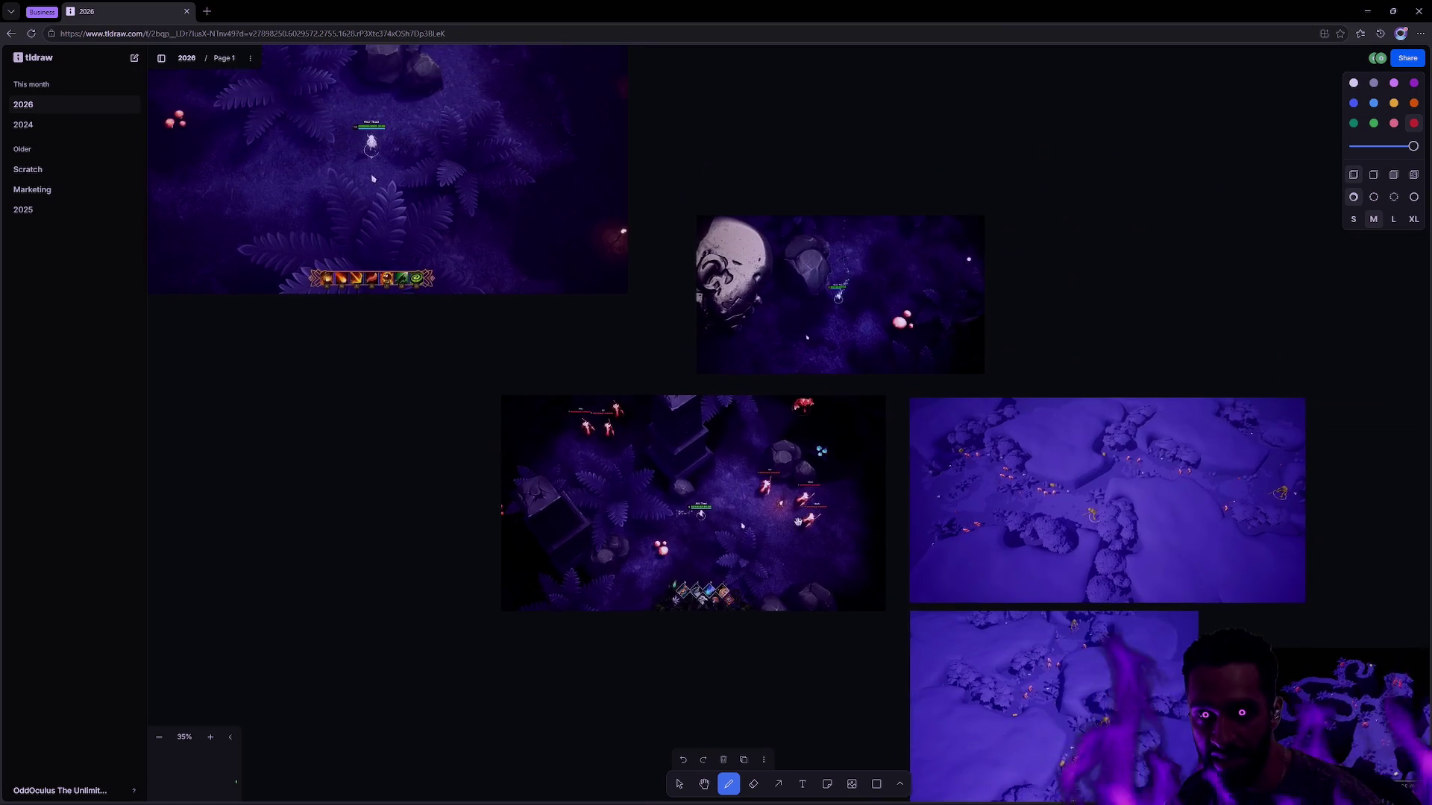
scroll(794, 323, up, 4)
scroll(795, 323, left, 4)
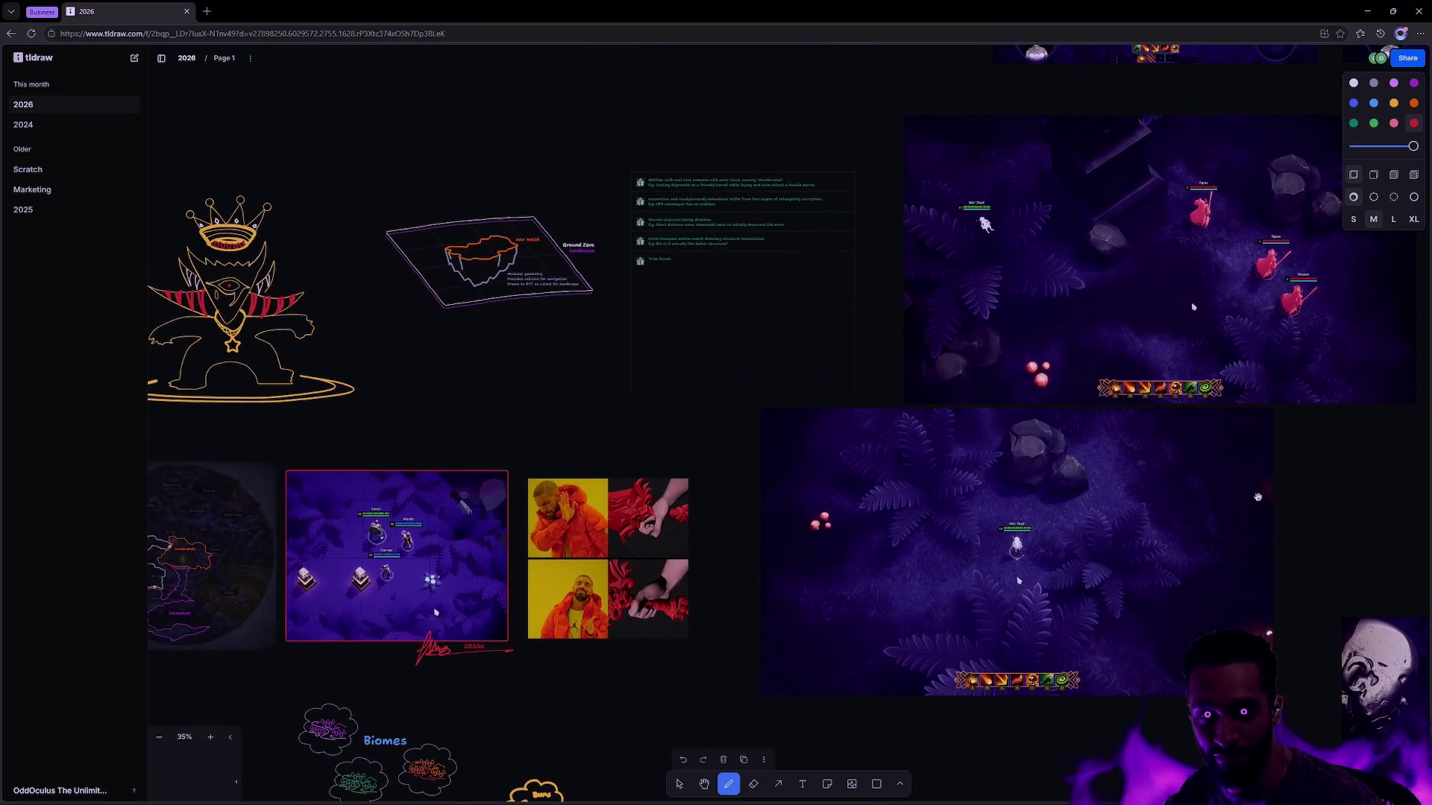
scroll(946, 584, up, 3)
scroll(946, 585, right, 4)
scroll(946, 585, up, 3)
scroll(946, 584, right, 4)
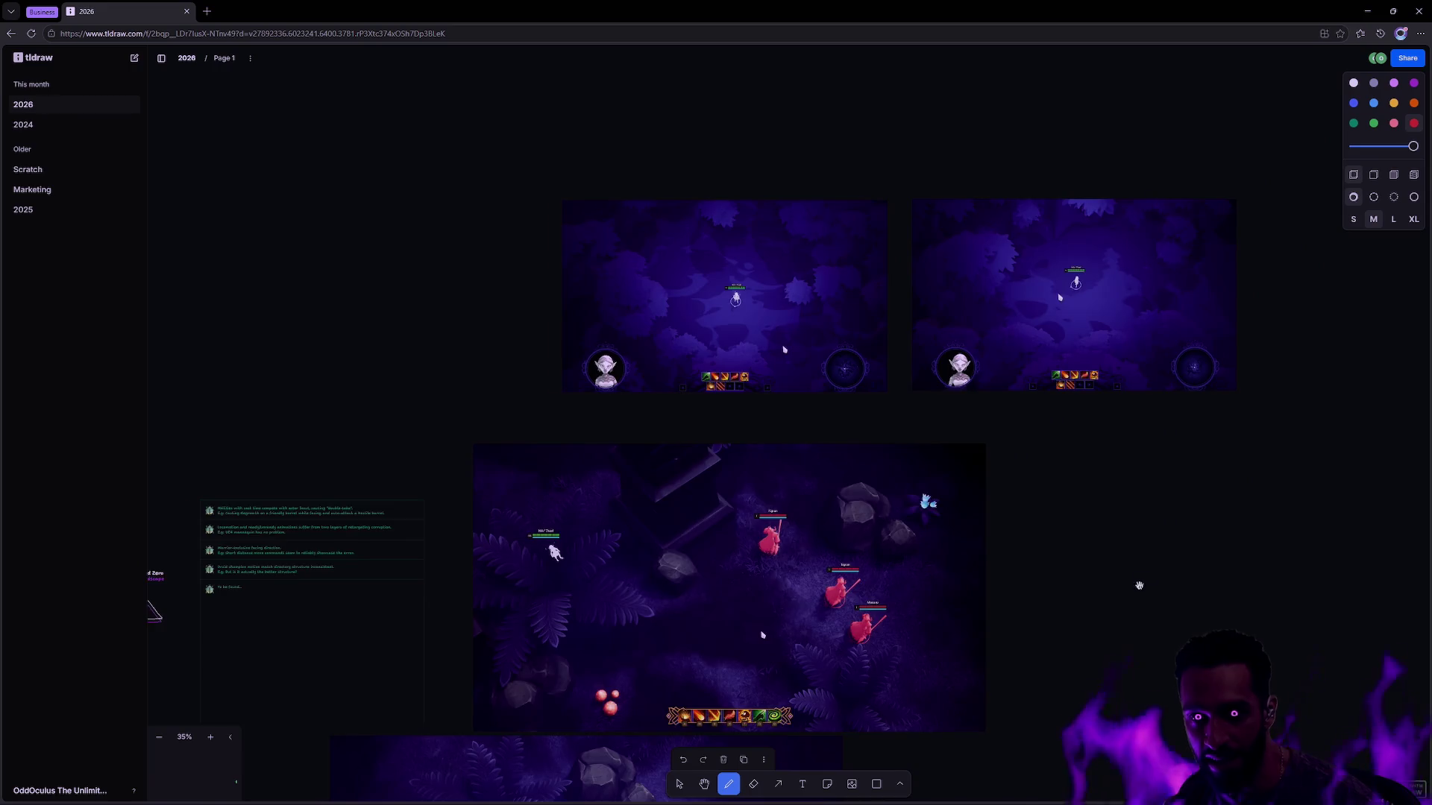
scroll(1144, 578, down, 6)
scroll(1145, 578, right, 5)
scroll(974, 371, down, 5)
drag(1160, 358, 883, 90)
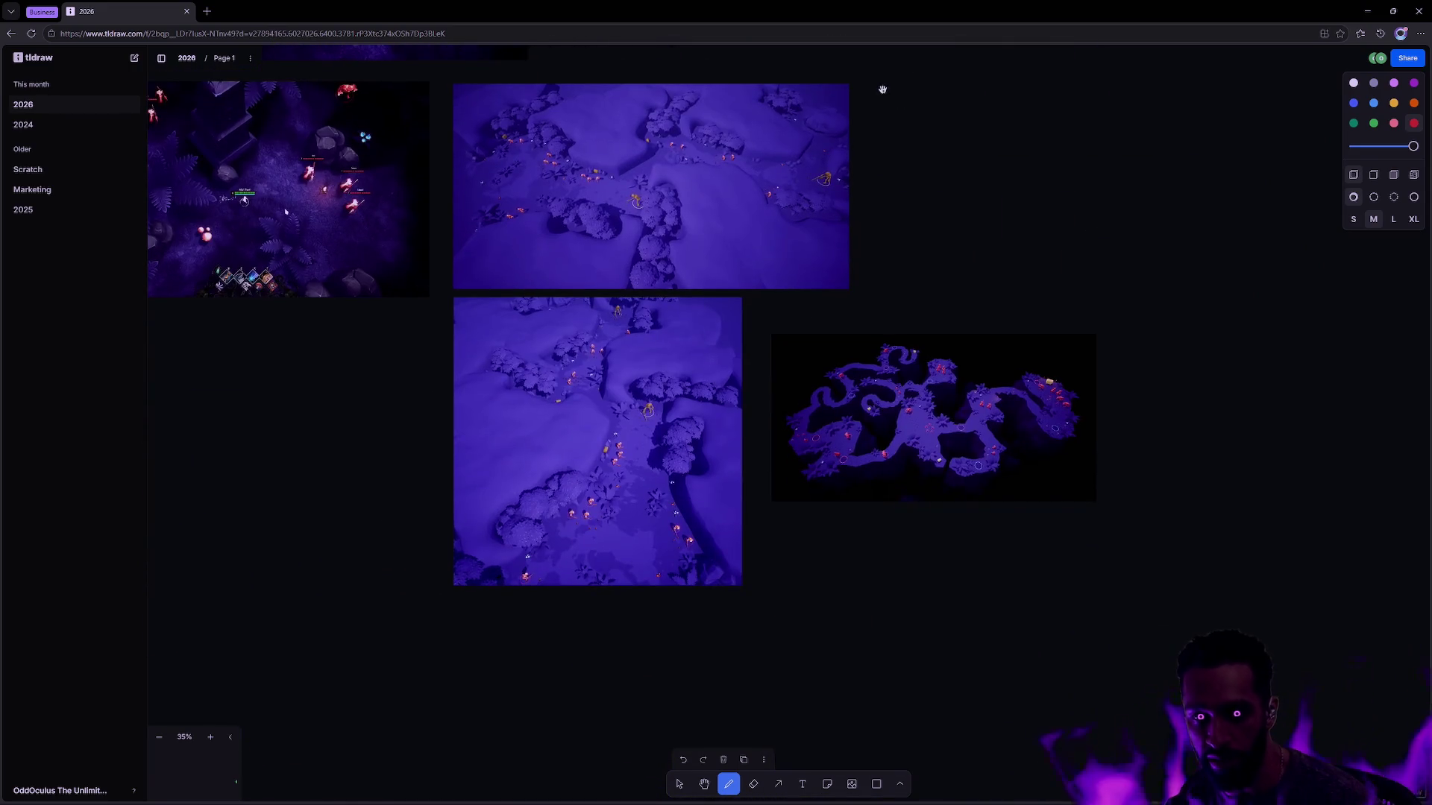
key(alt+Tab)
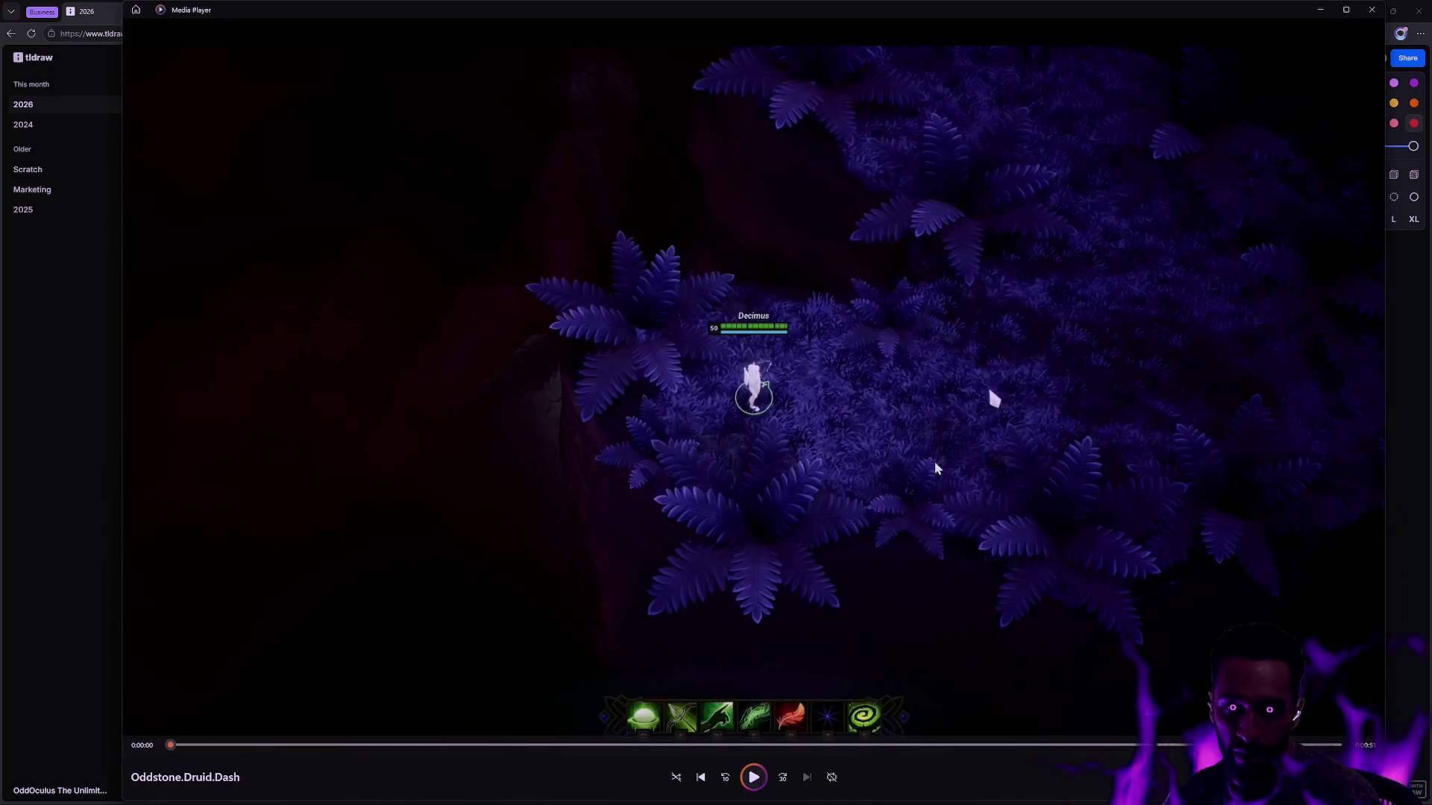
Step: Play the Oddstone.Druid.Dash clip through, then restart it from 0:00
key(space)
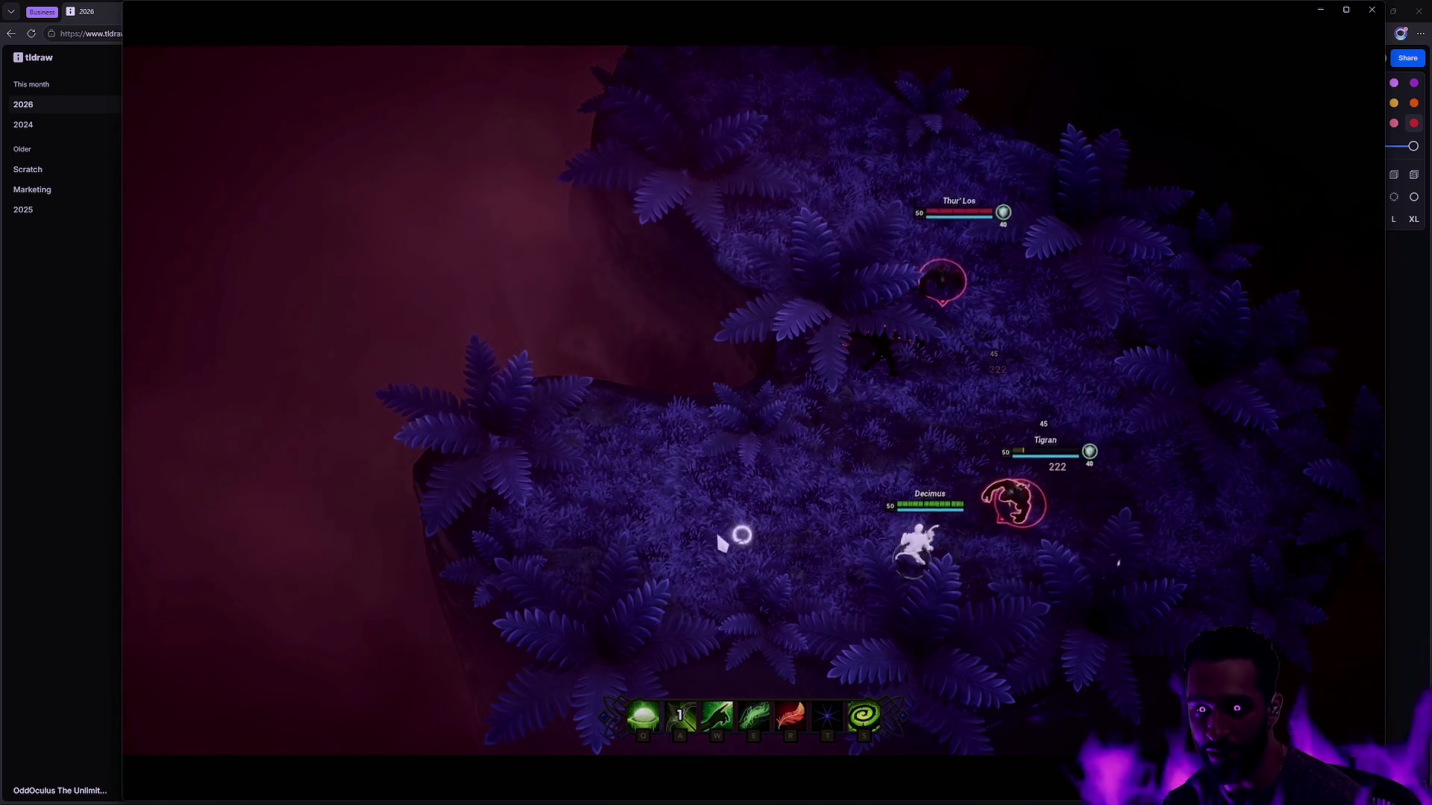
mouse_move(281, 470)
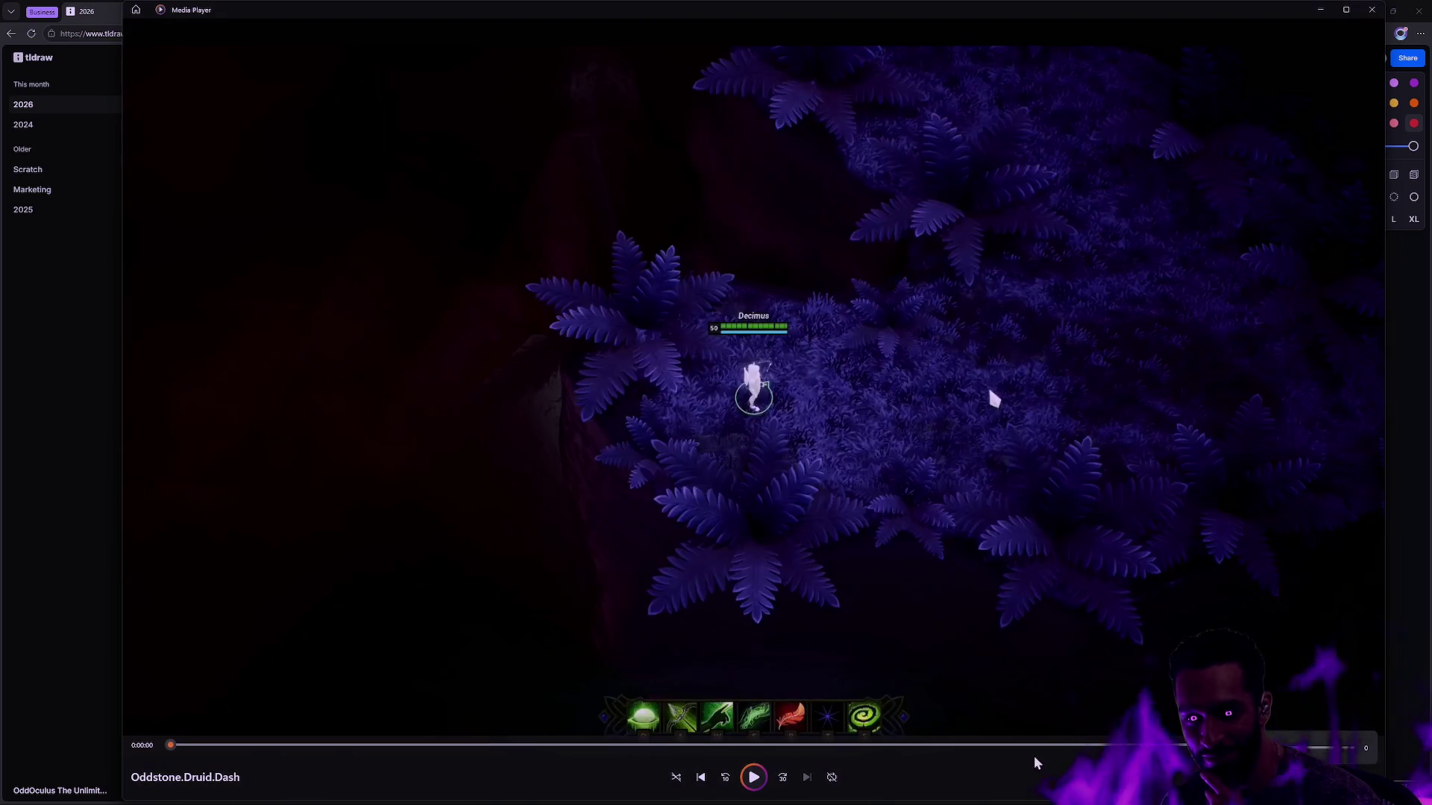
click(764, 773)
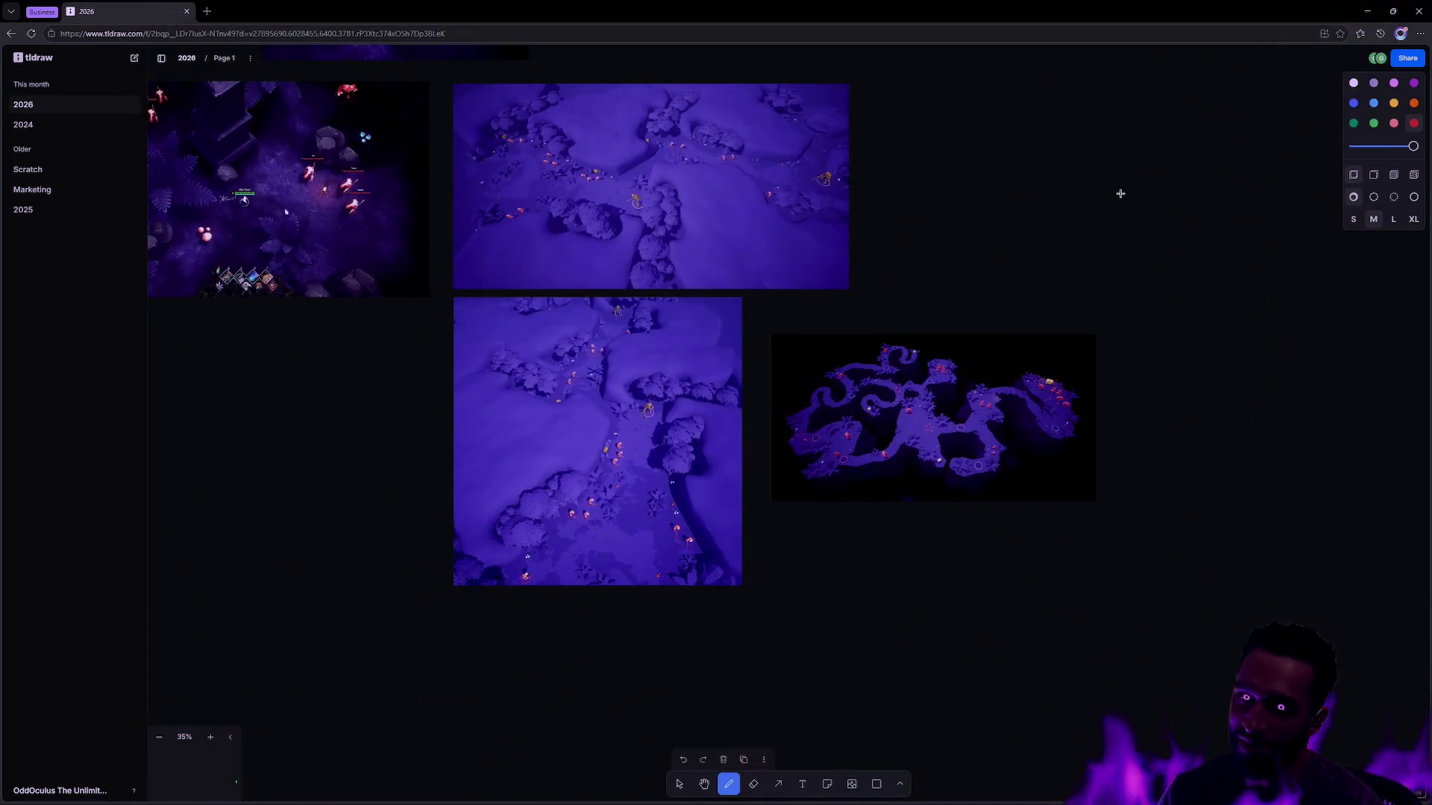
Step: Scroll over the board's level map and gameplay screenshots, then bring up the window switcher
scroll(1143, 462, up, 2)
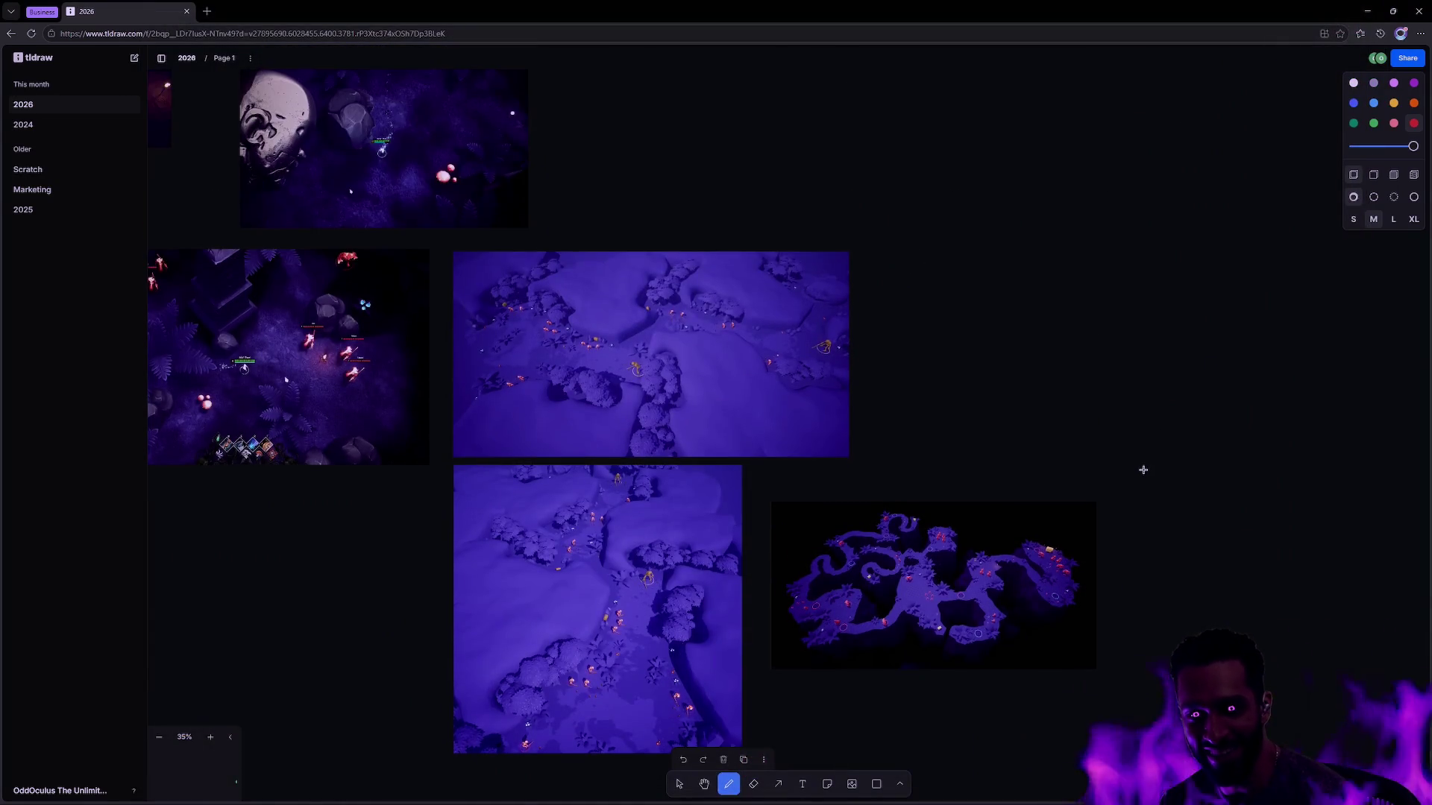
scroll(1137, 466, up, 2)
scroll(1135, 466, down, 4)
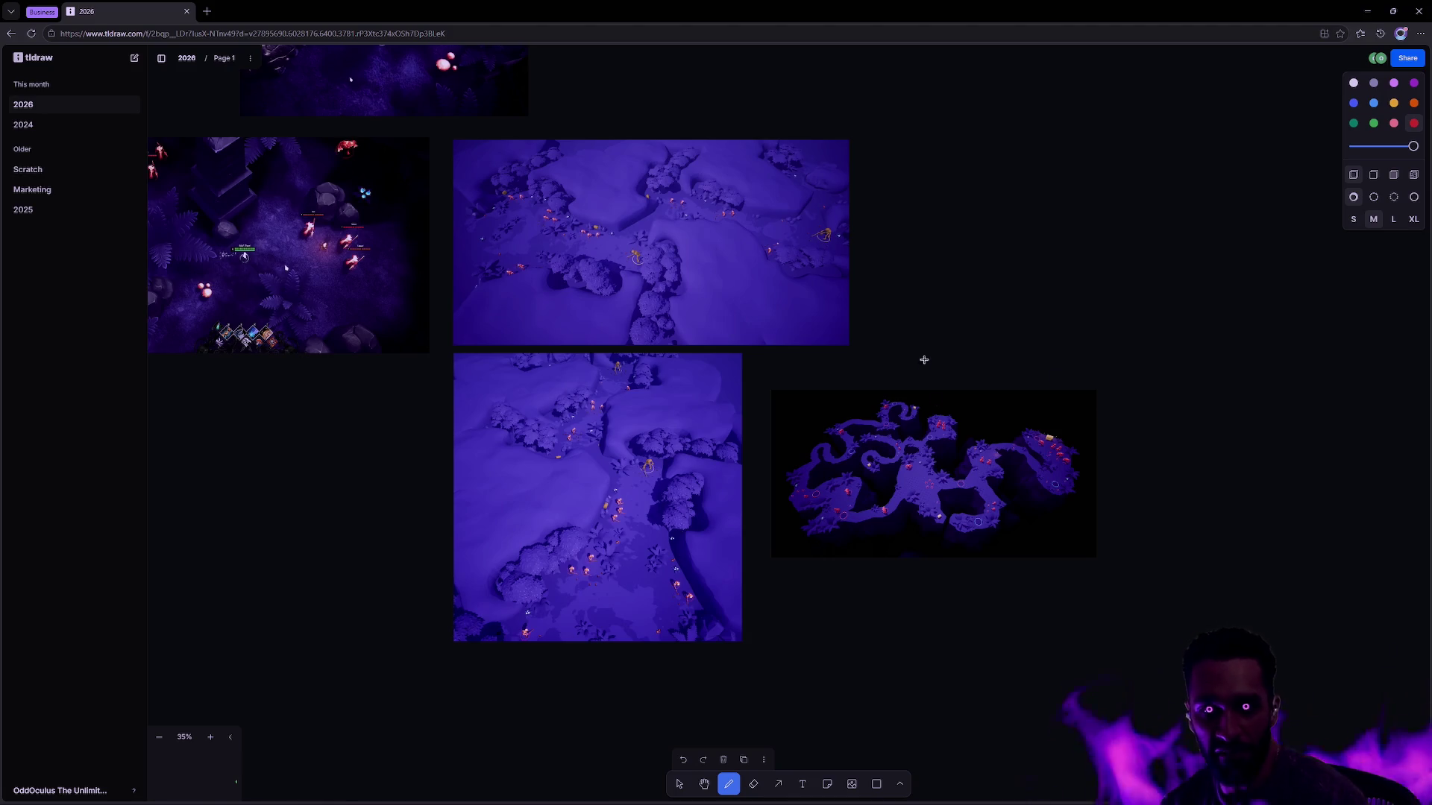
key(alt+Tab)
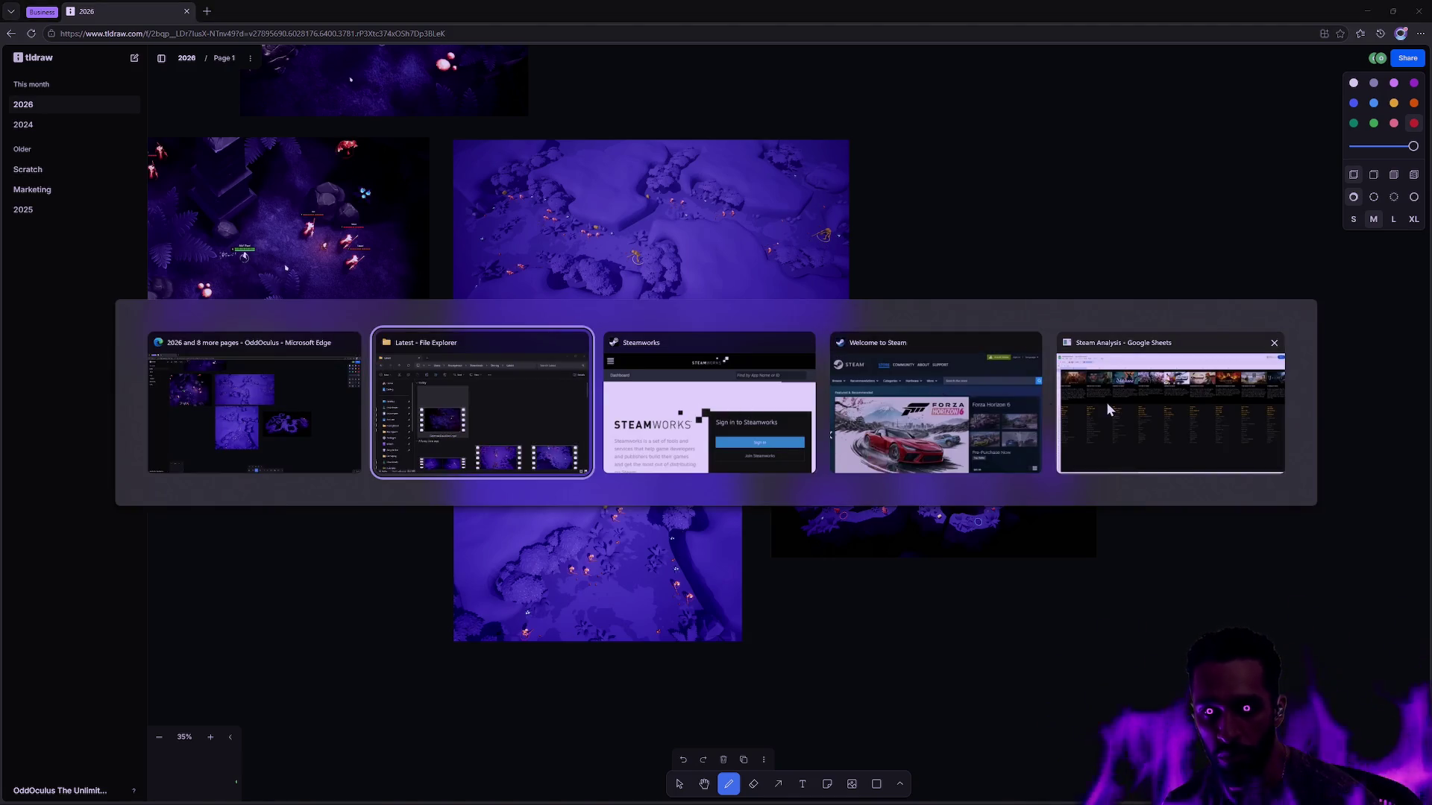
Step: Minimize Edge and play Oddstone.Druid.Dash.mp4 from the Latest folder, pausing it at 0:14
key(Escape)
click(1367, 10)
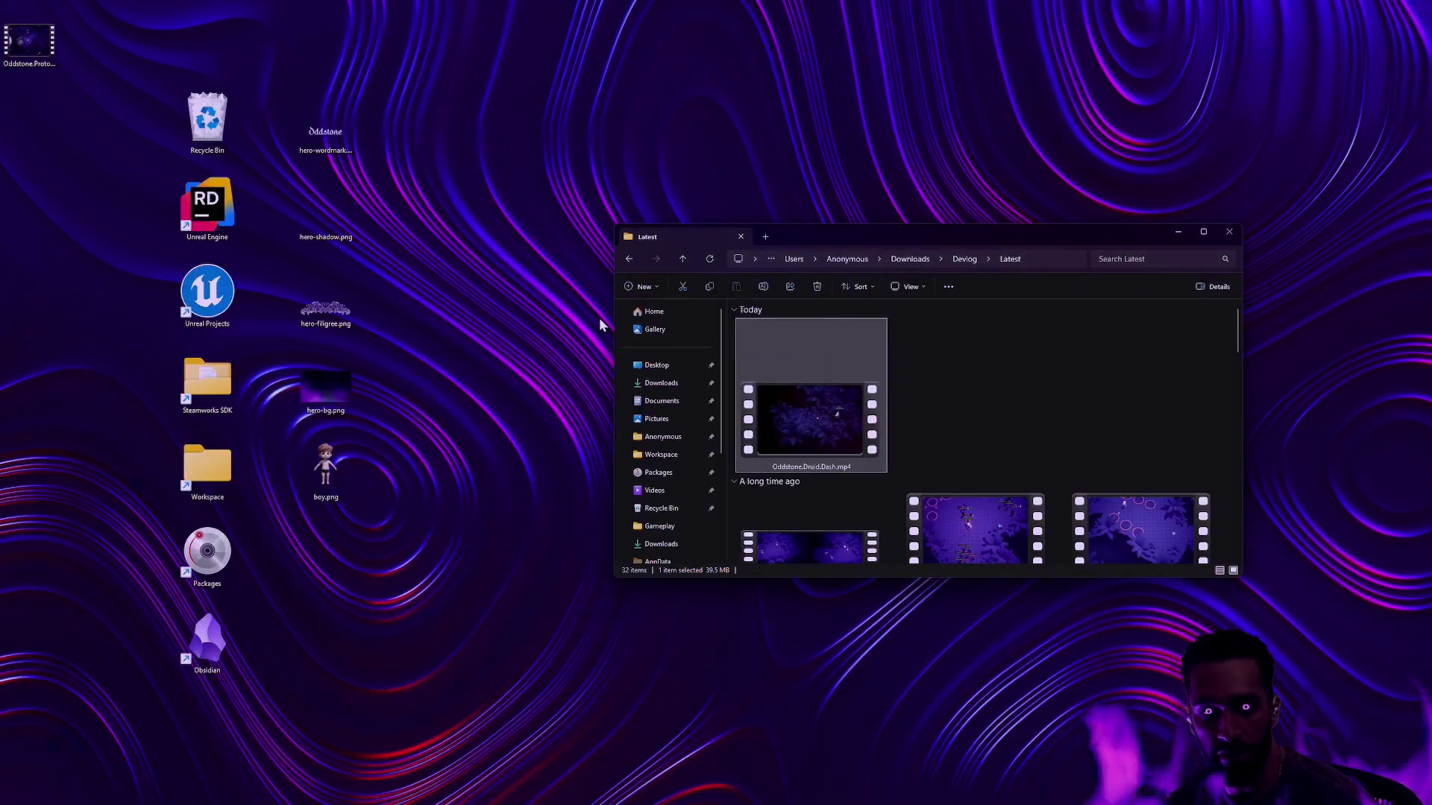
double_click(829, 438)
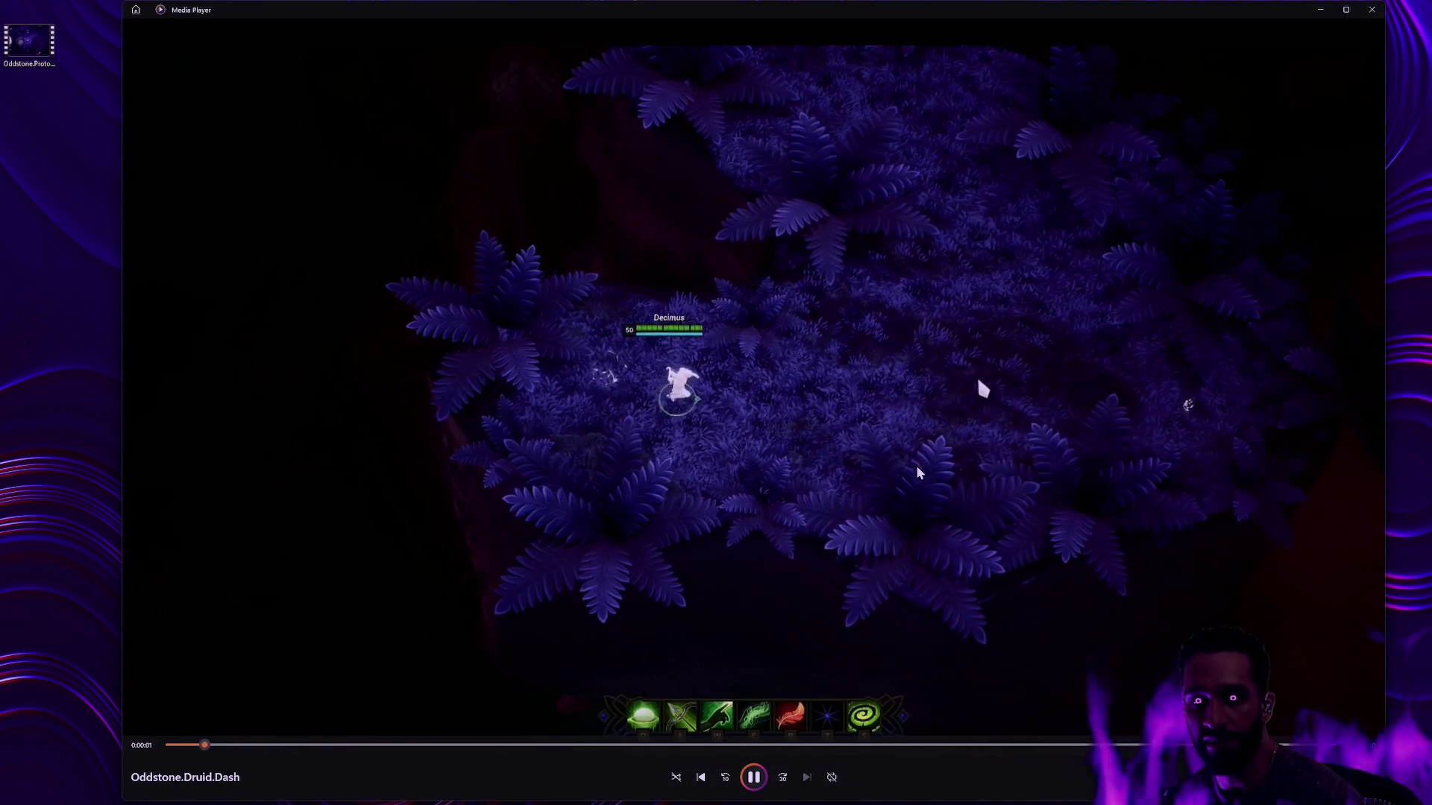
click(755, 785)
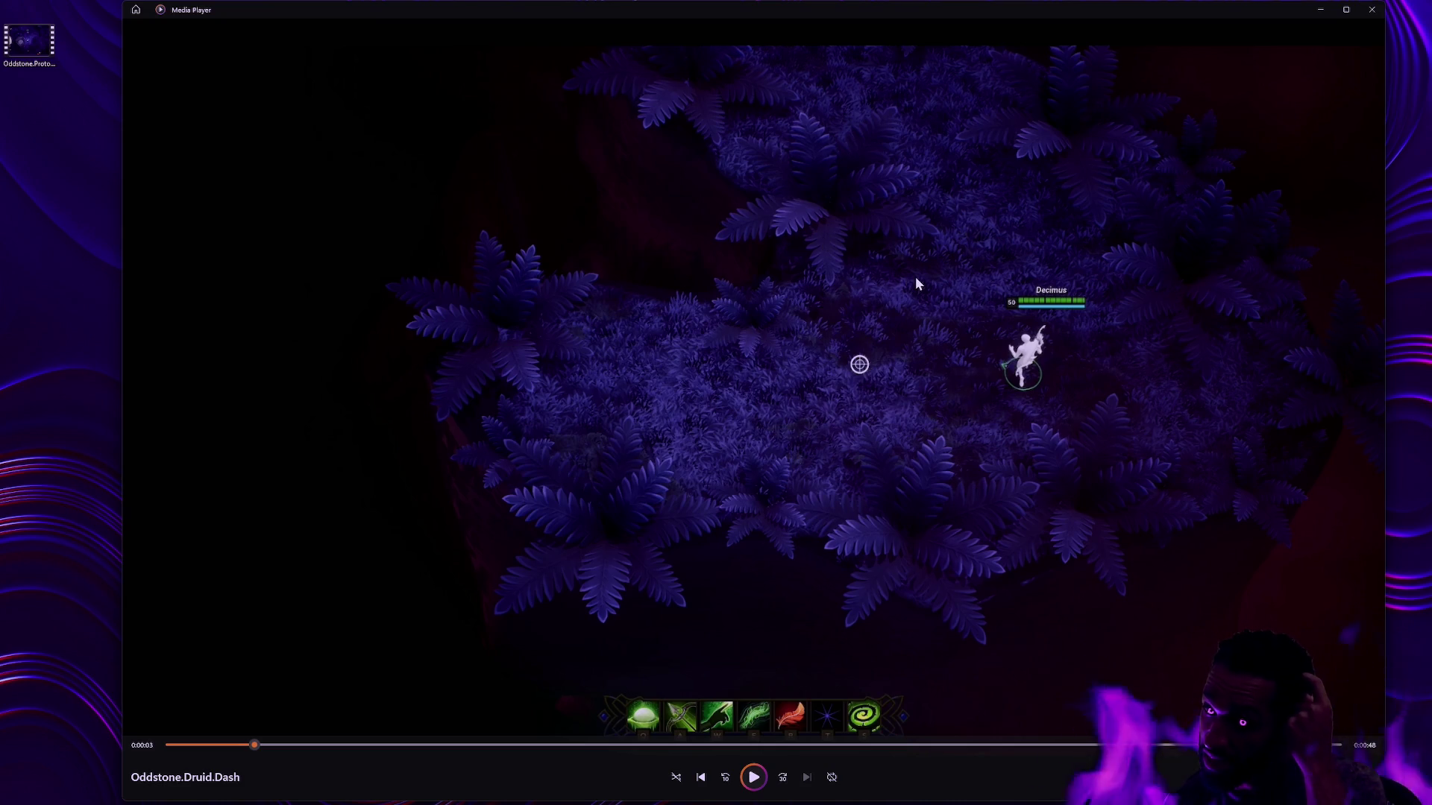
click(753, 777)
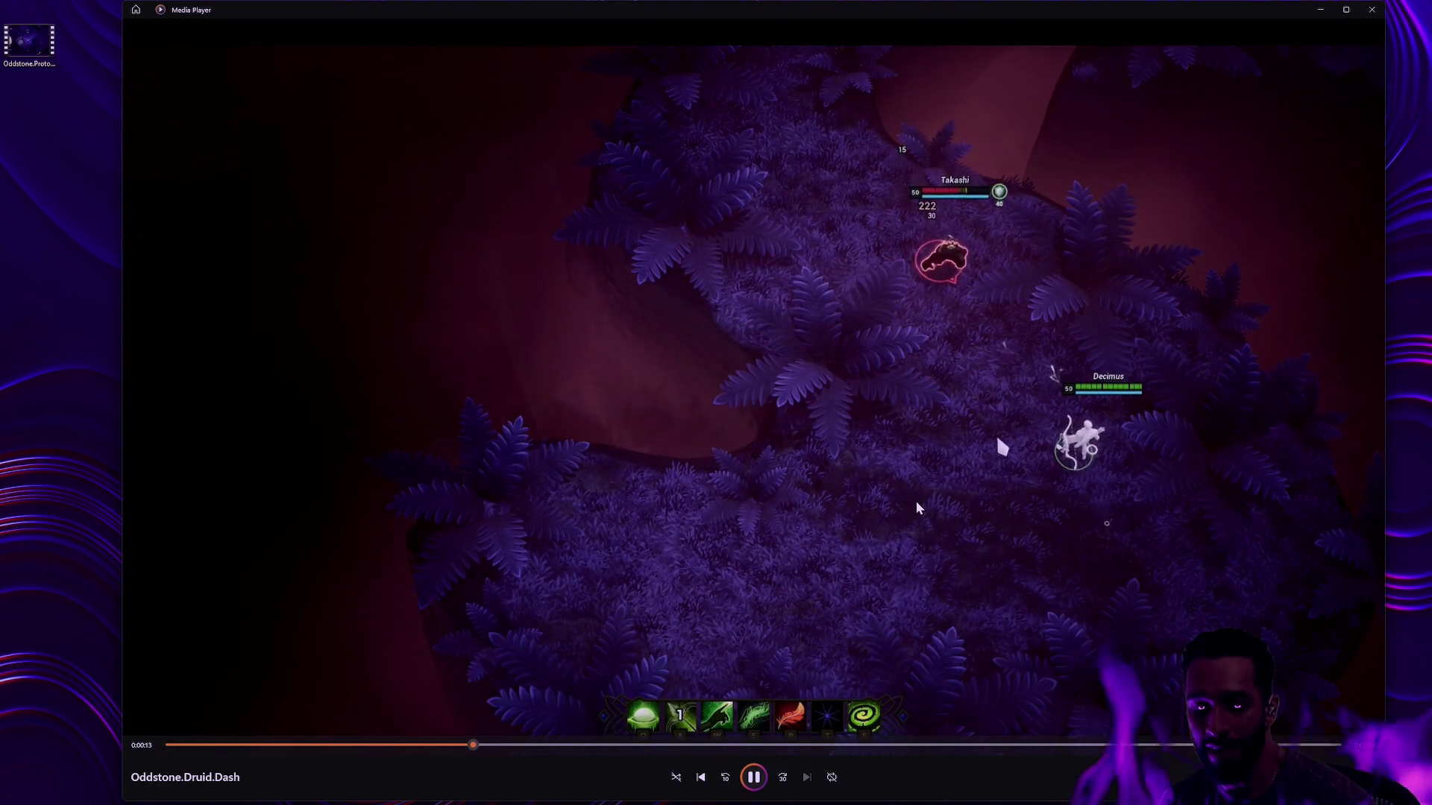
click(755, 776)
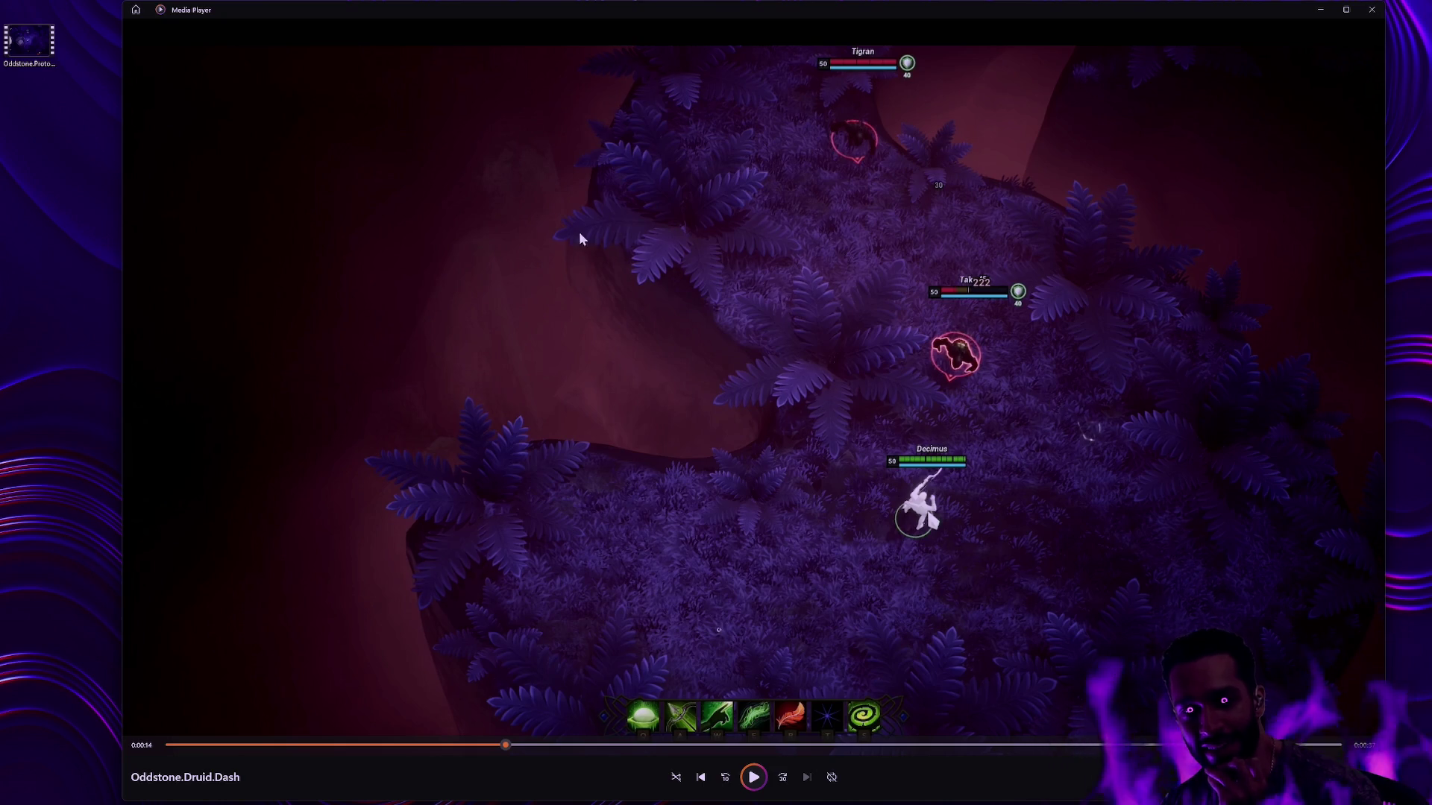
Step: Snap the Media Player window to the right half of the screen
drag(695, 56, 745, 22)
Step: Open the Oddstone.Protozombies clip in a large floating player and pause it at 0:00:08
click(811, 161)
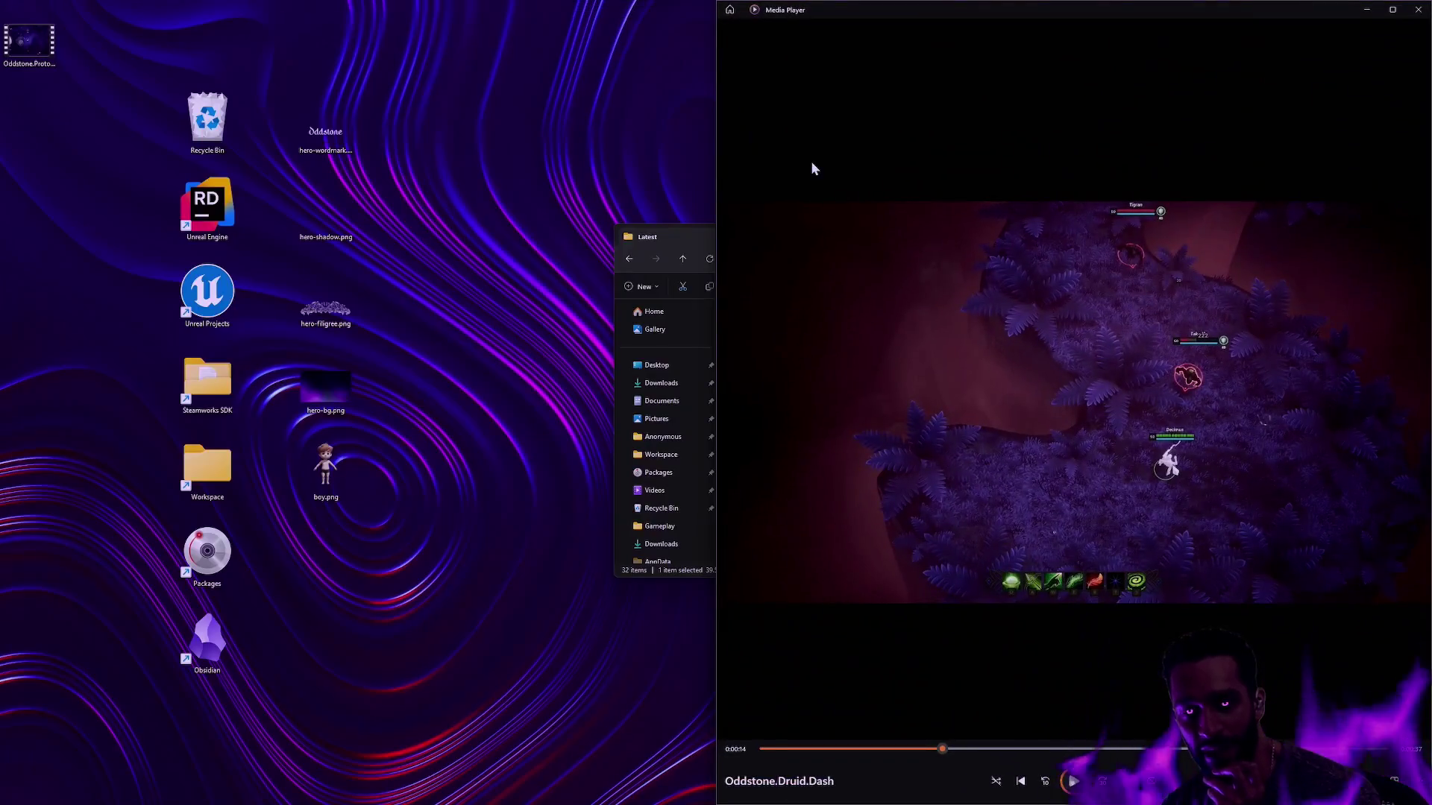
double_click(29, 41)
mouse_move(839, 16)
mouse_down()
mouse_move(485, 38)
mouse_move(294, 20)
mouse_up()
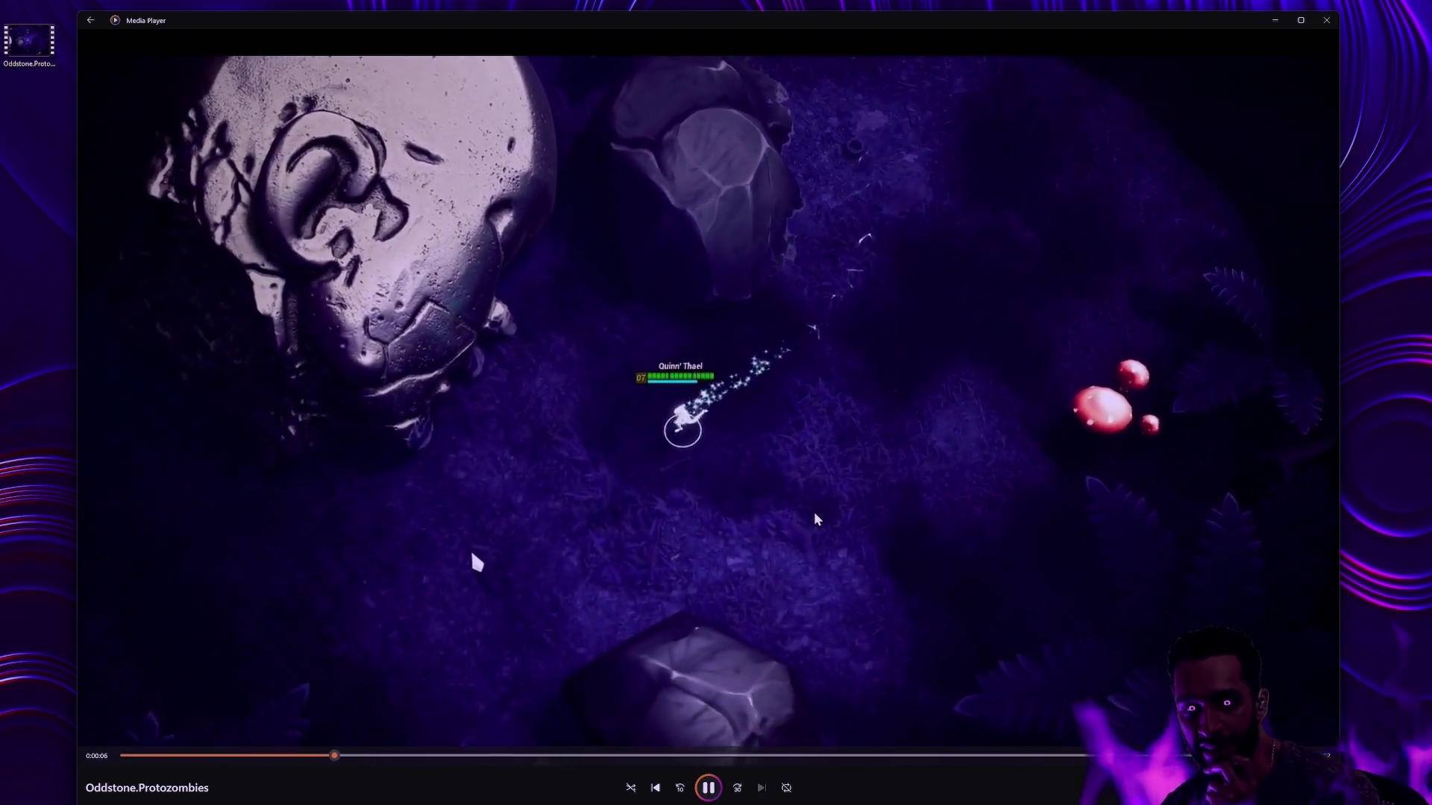
click(926, 488)
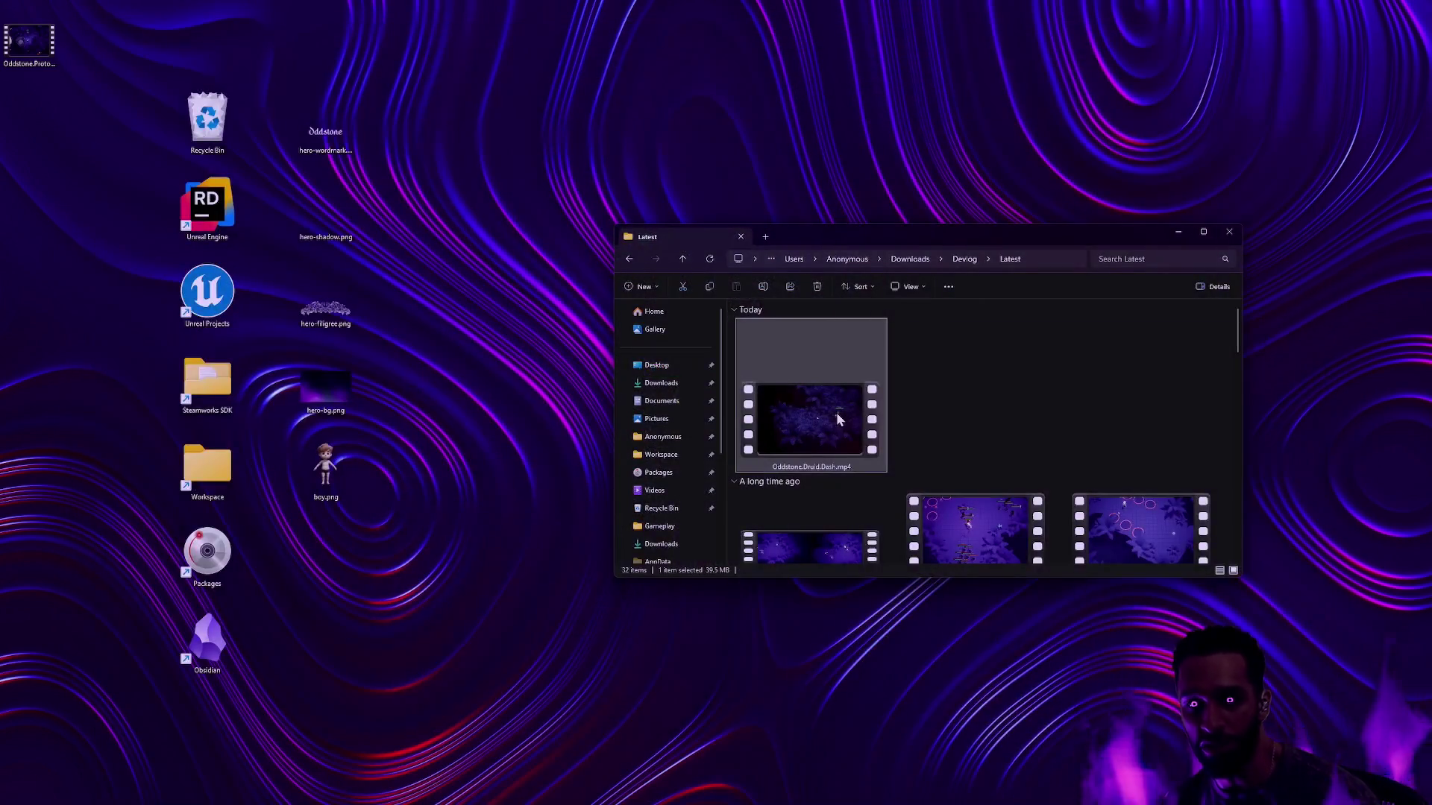
double_click(837, 416)
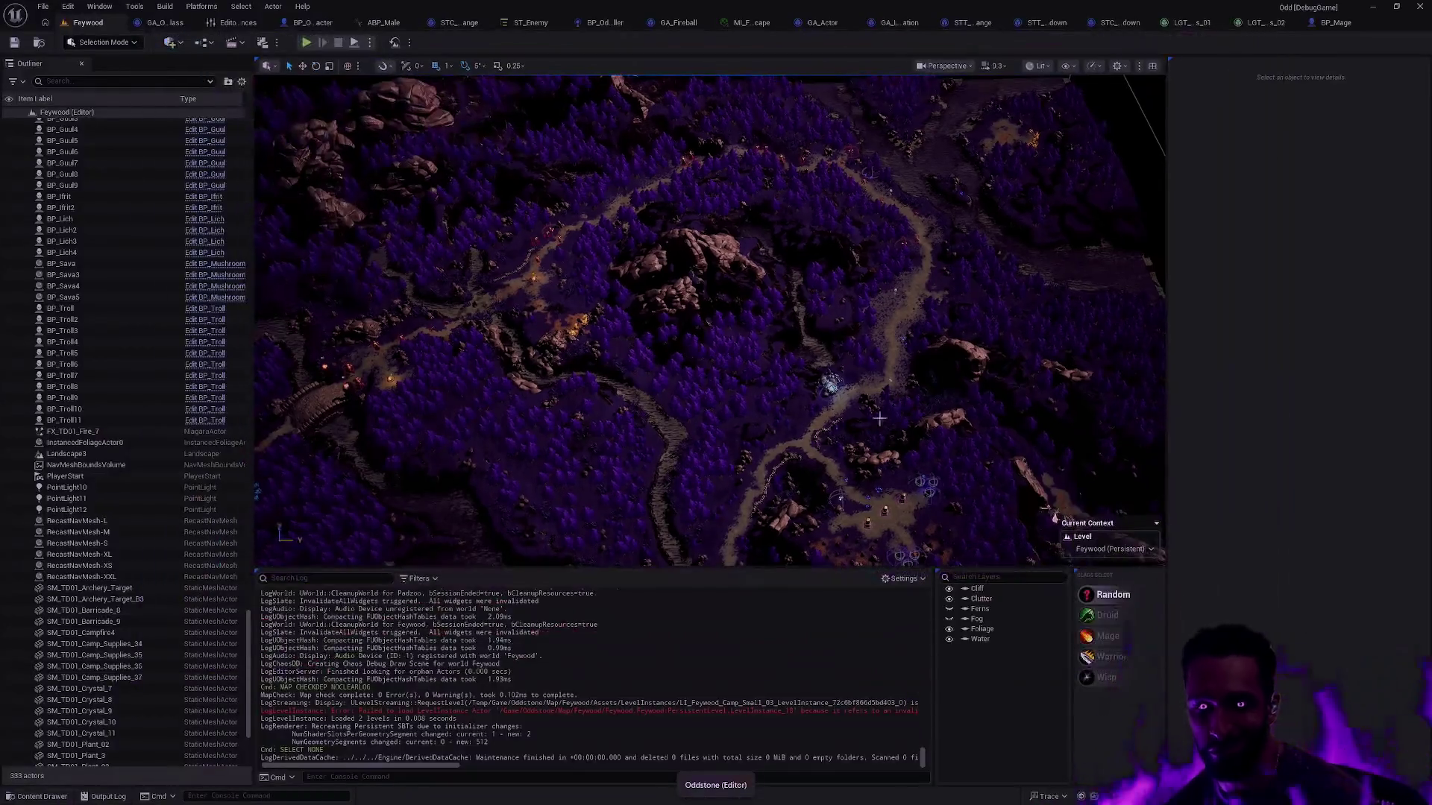
Step: Open the Content Browser drawer, drill into Map > Block > Rock, then step back to Block
key(ctrl+space)
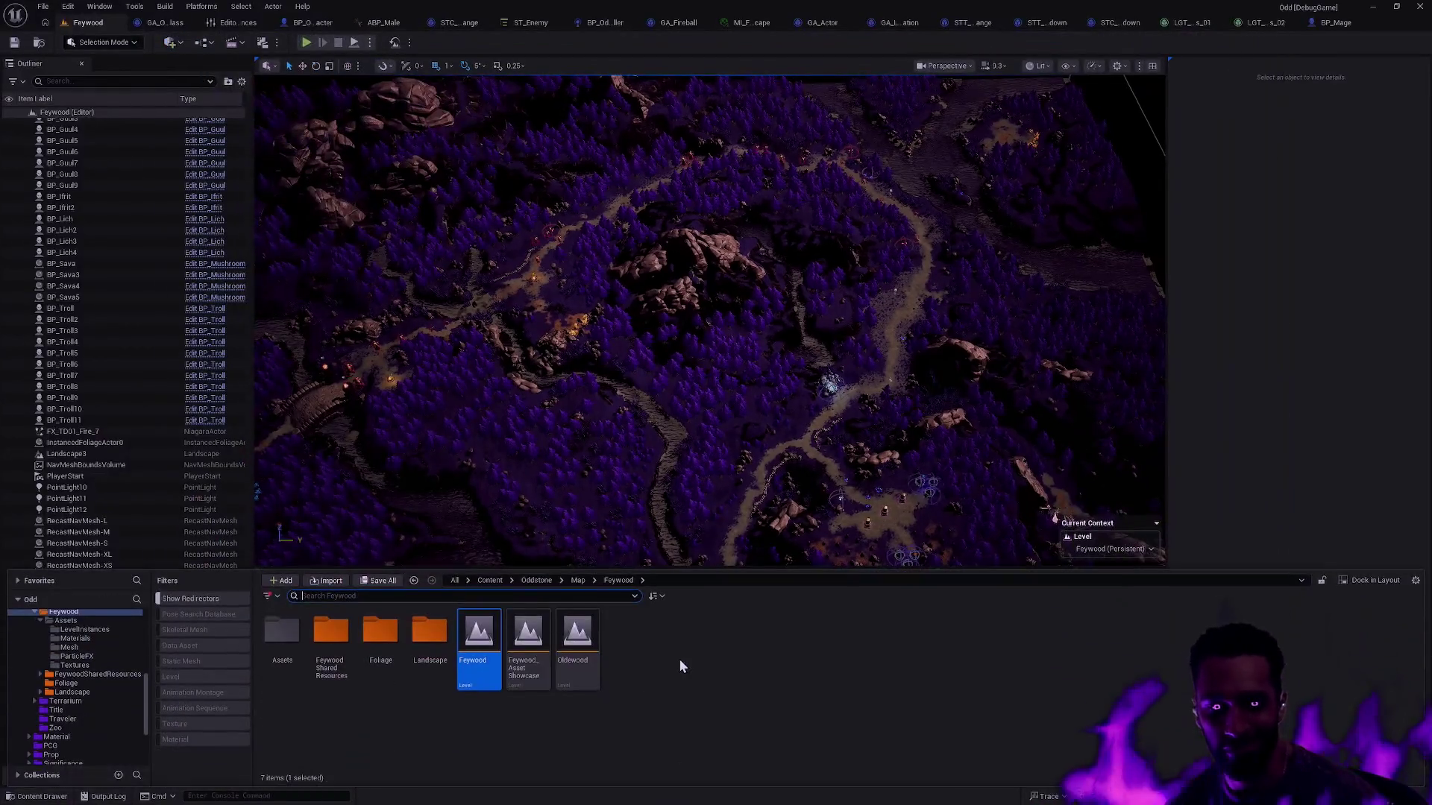
scroll(98, 706, down, 3)
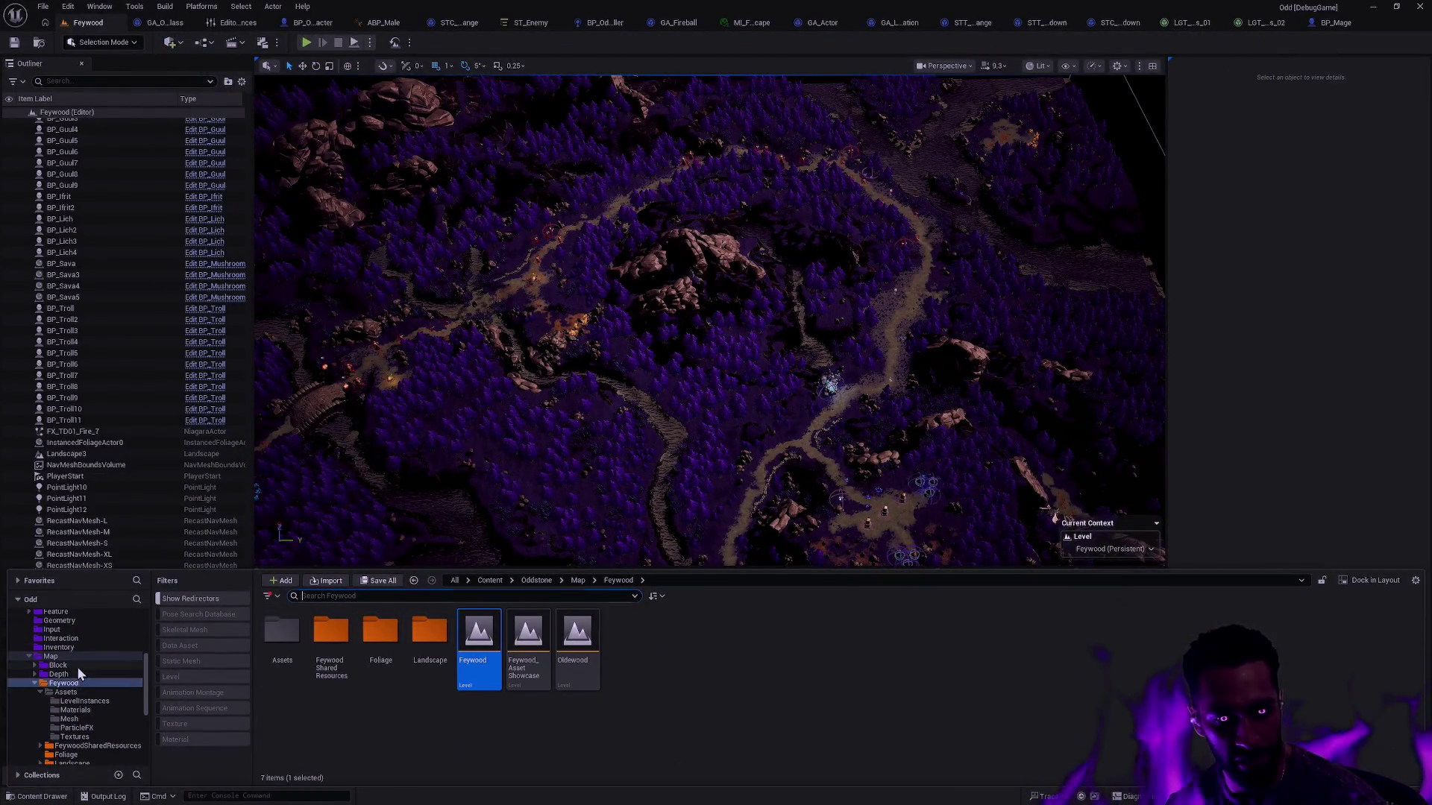
click(57, 665)
double_click(331, 633)
key(alt+Left)
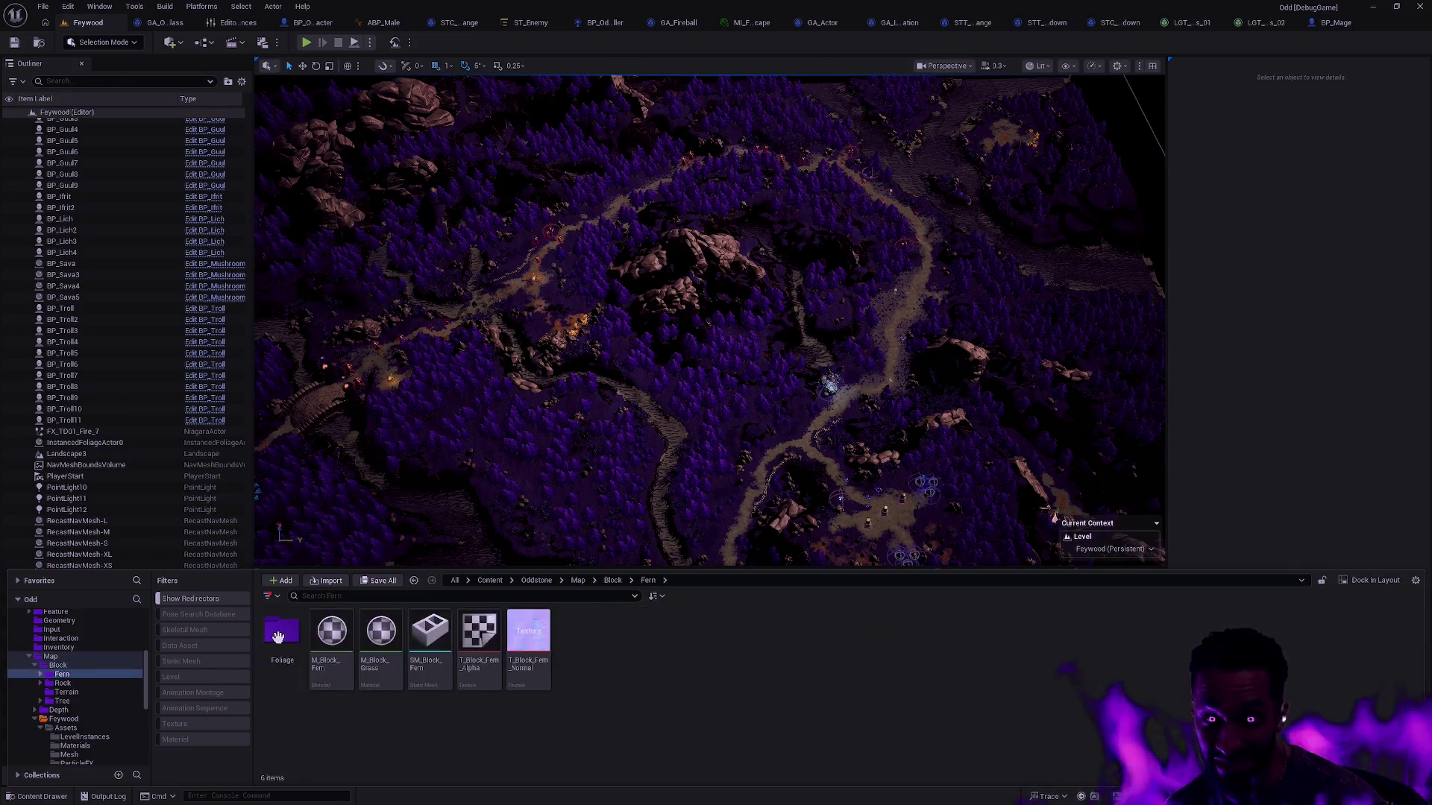
key(alt+Left)
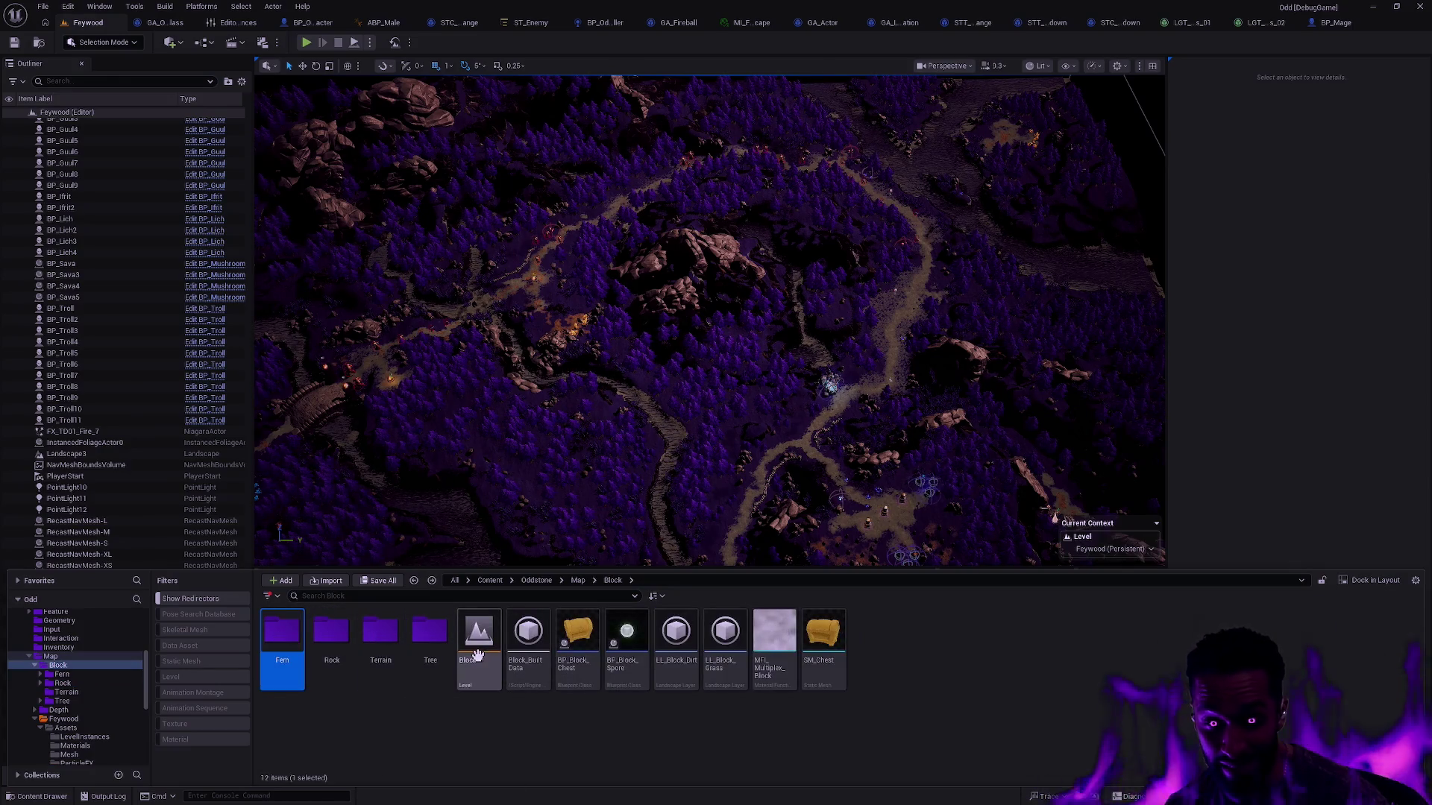
Step: Select the Block level, return to Feywood, and show the Rock folder, then the Depth folder
click(479, 635)
key(alt+Left)
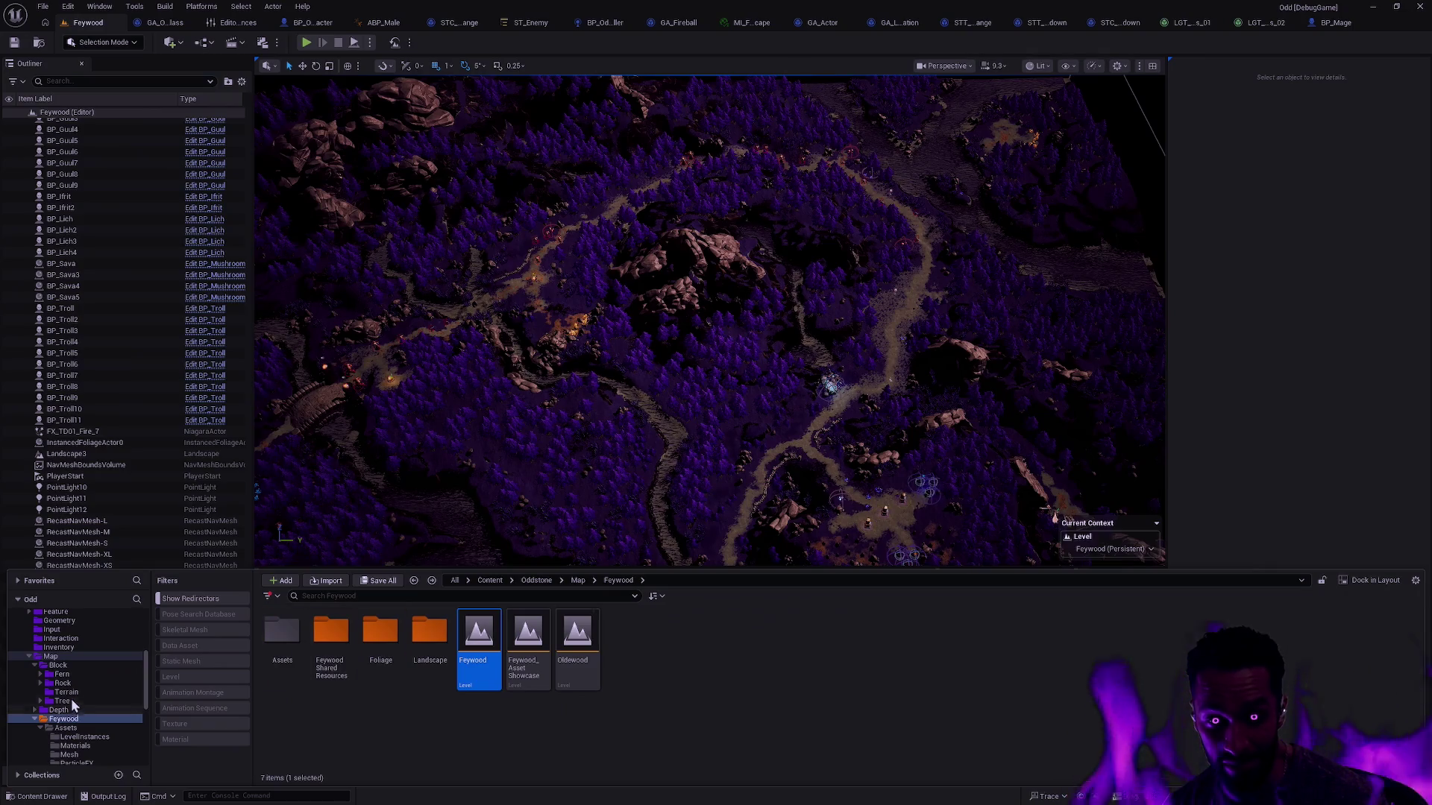
click(78, 683)
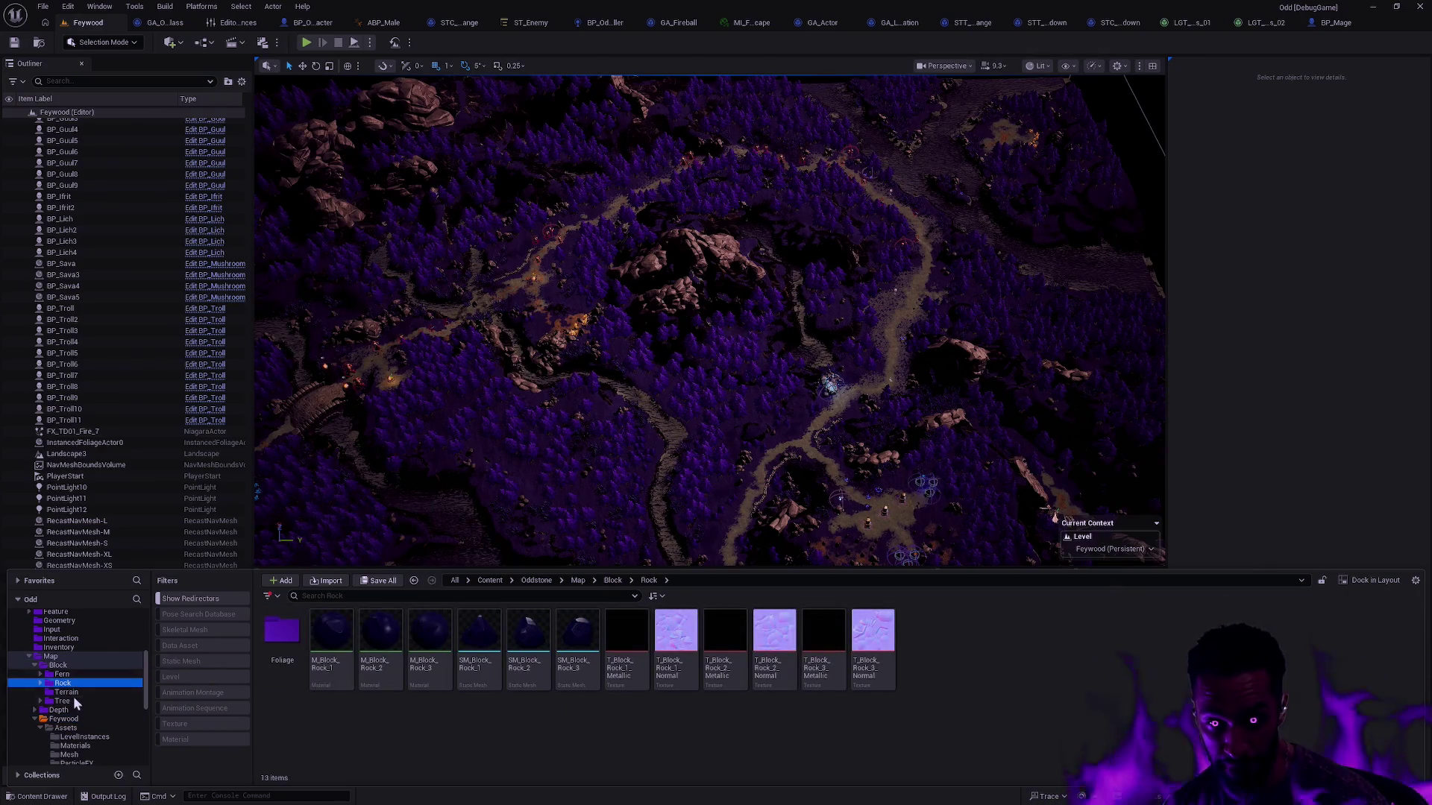
click(59, 710)
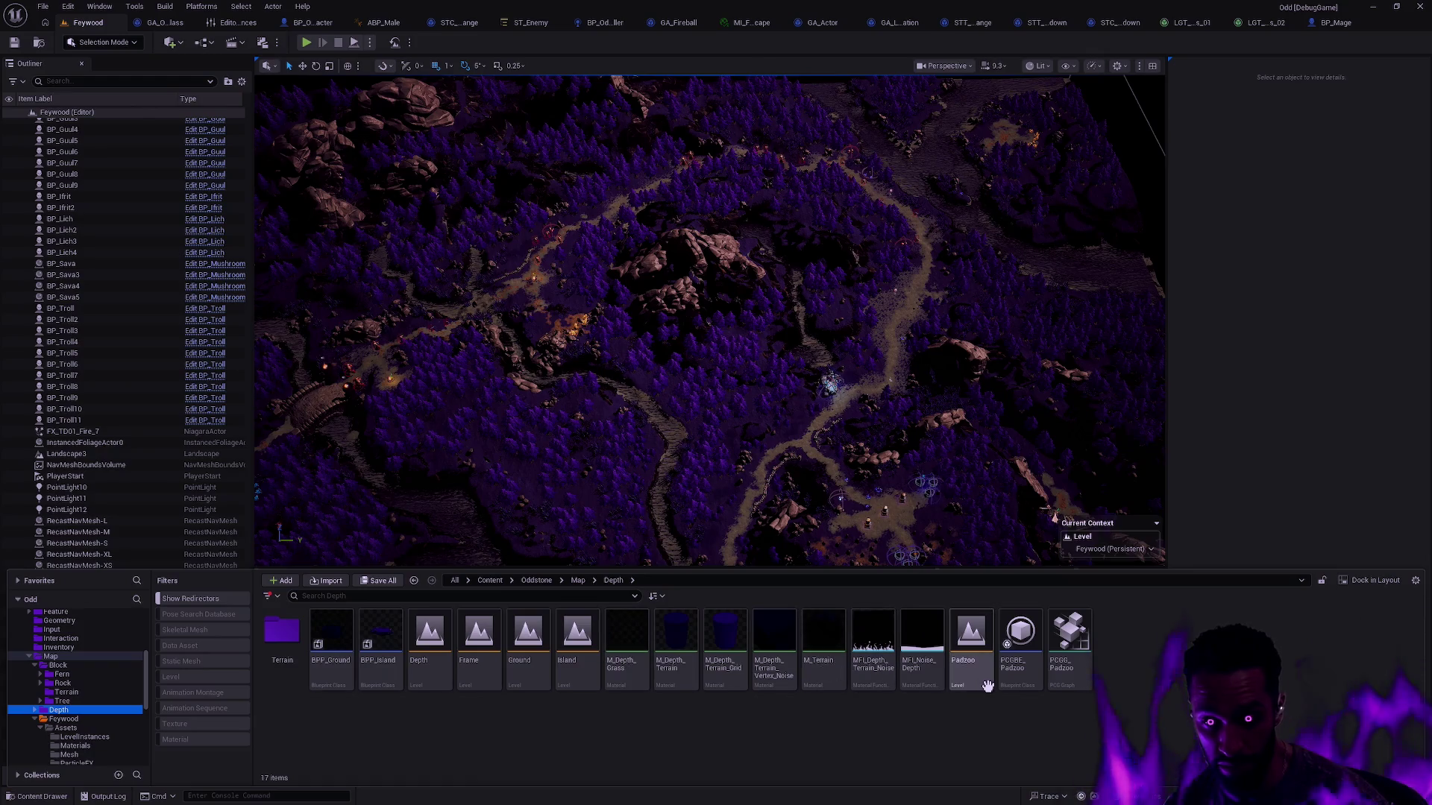
Step: Open the Padzoo level, select the Merge mesh, and search 'grass' in its Element 0 material list
double_click(971, 642)
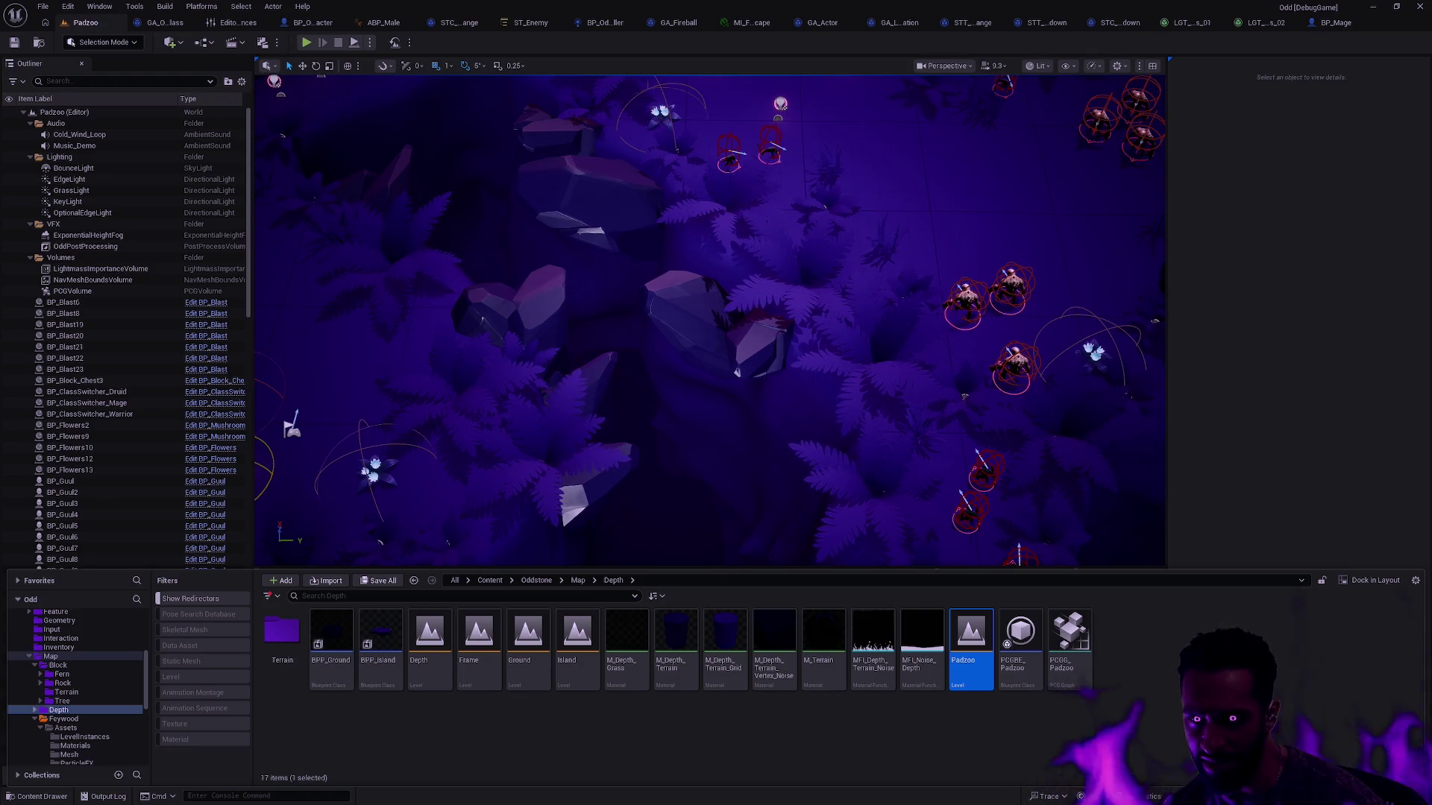
click(942, 226)
click(1384, 406)
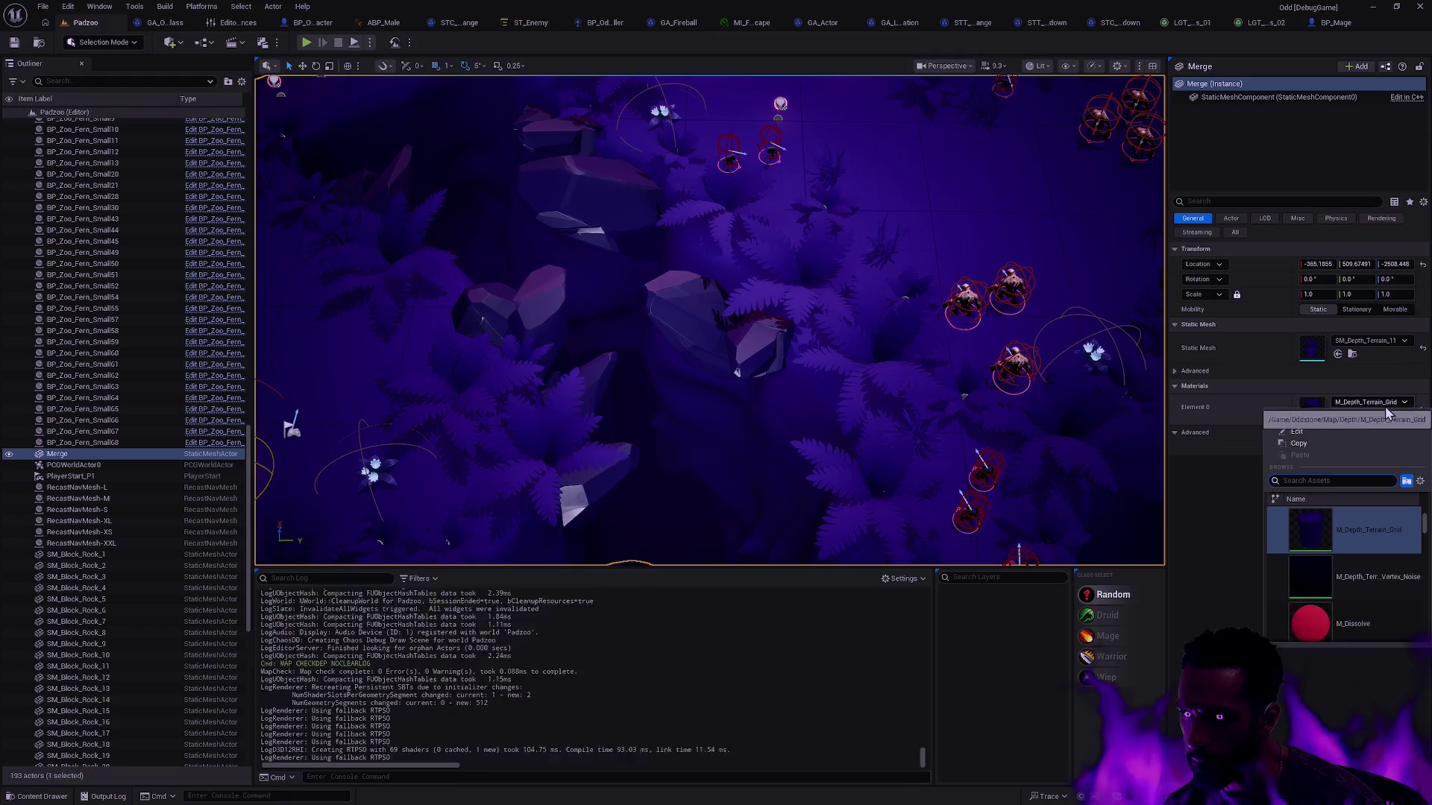
text(grass)
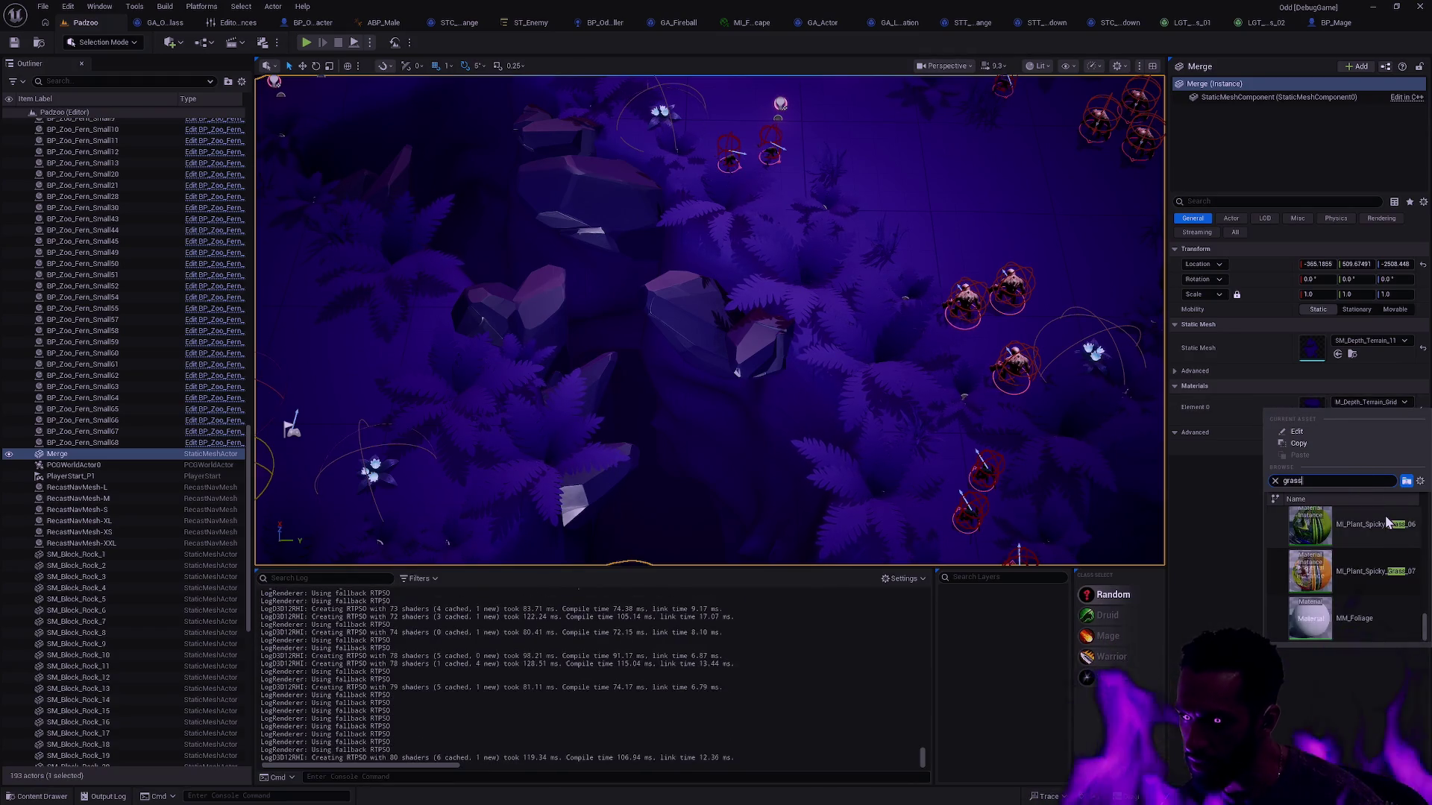